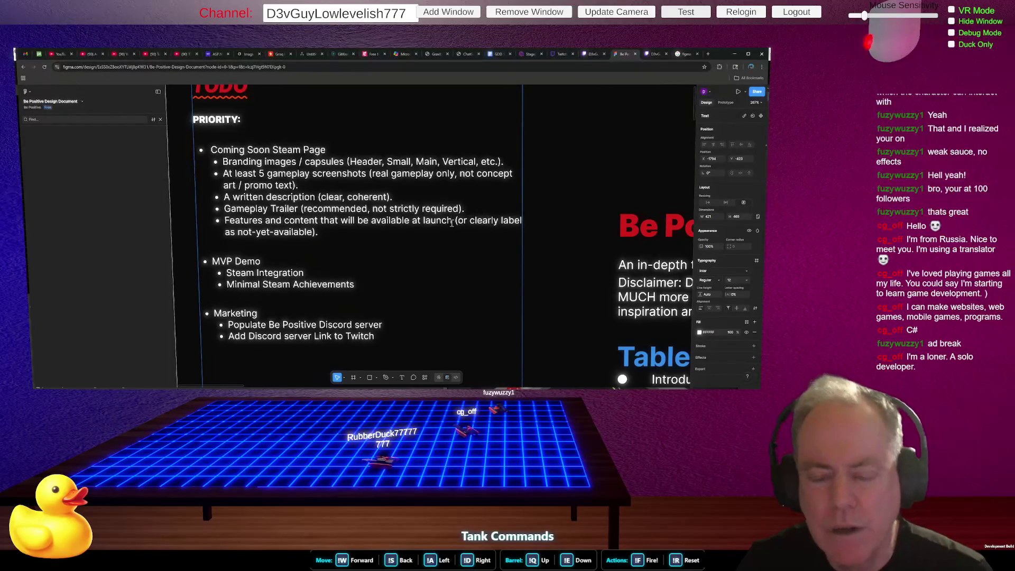
Delete the not-yet-available parenthetical so the last bullet ends 'available at launch.'.
drag(454, 221, 366, 231)
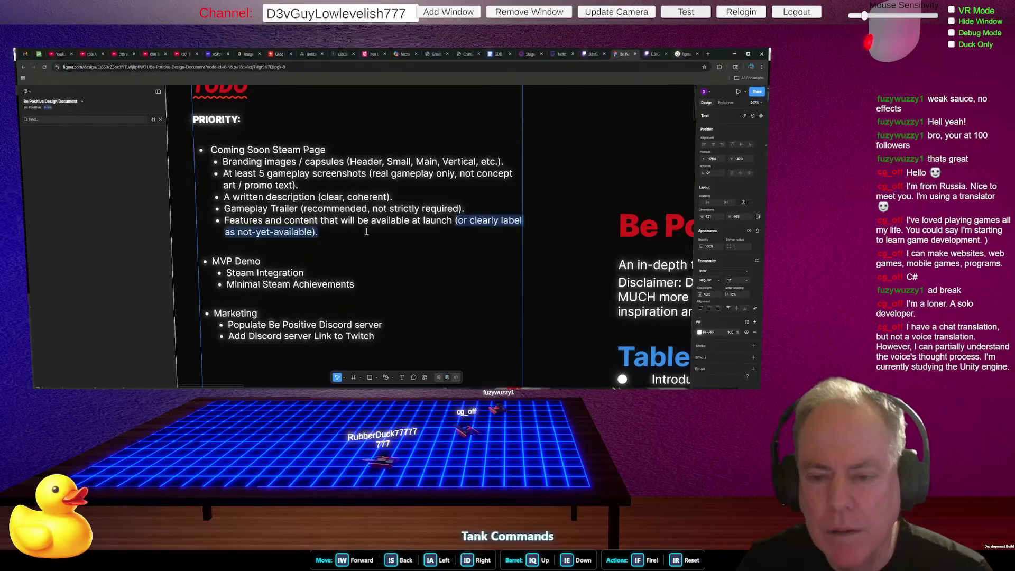
key(BackSpace)
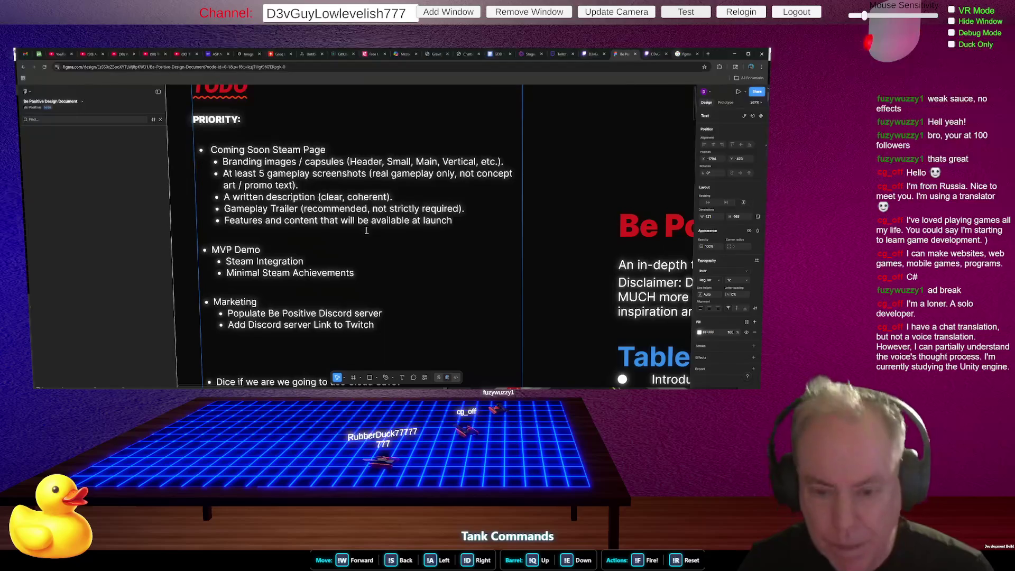
text(.)
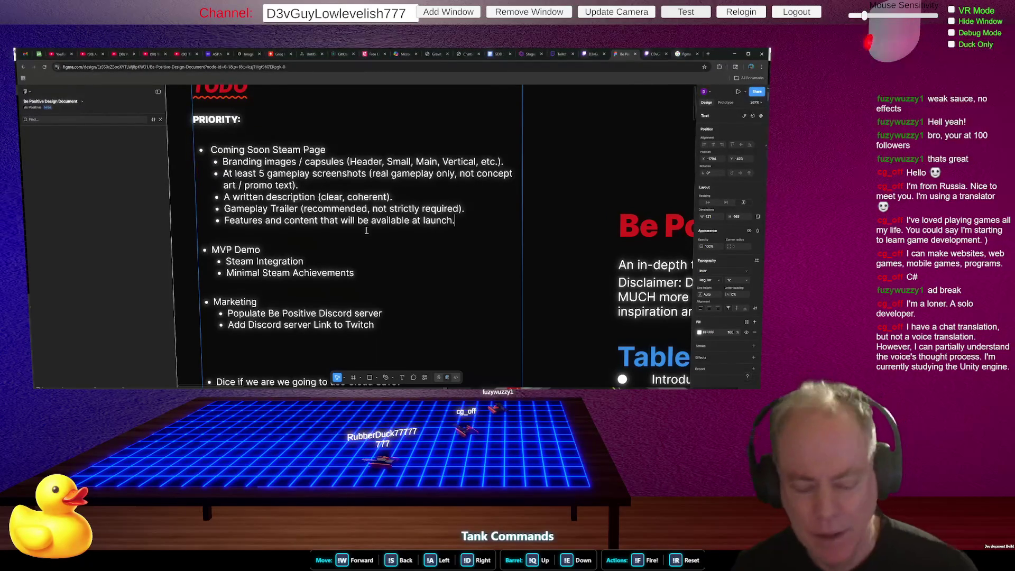
key(Caps_Lock)
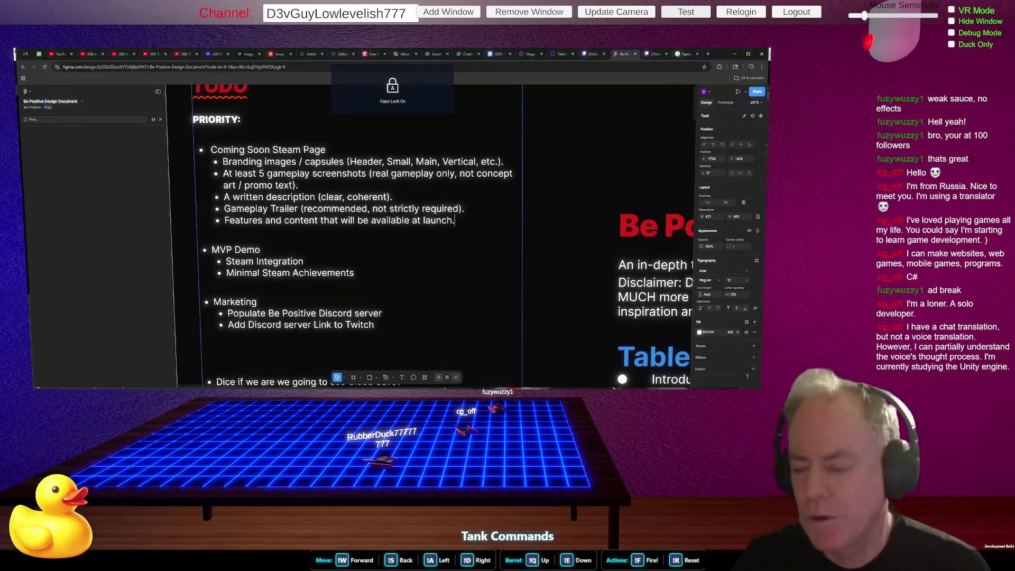
key(alt+Tab)
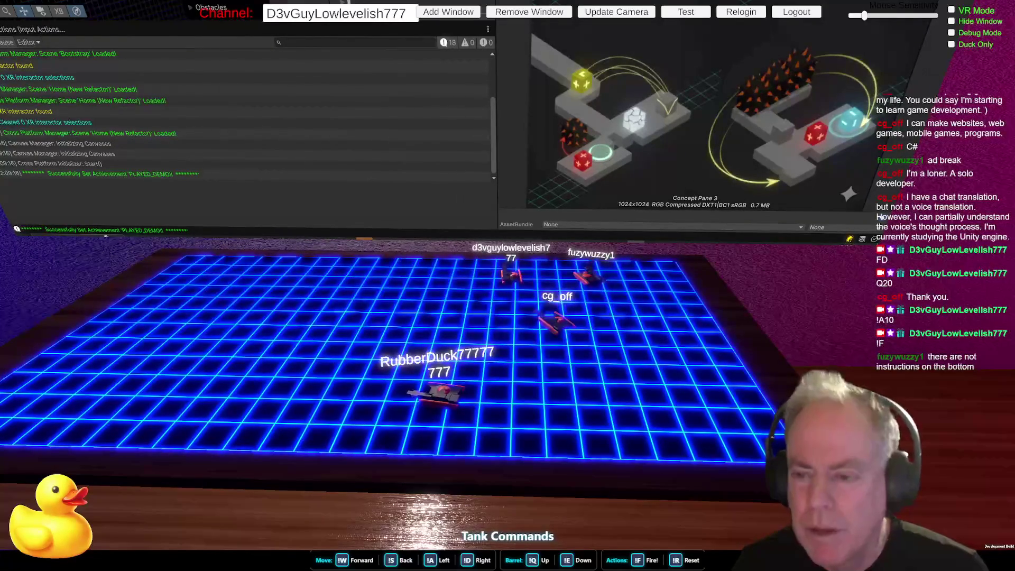
Review the Unity console log and Concept Pane 3 texture preview, then move to FireWork.cs.
key(alt+Tab)
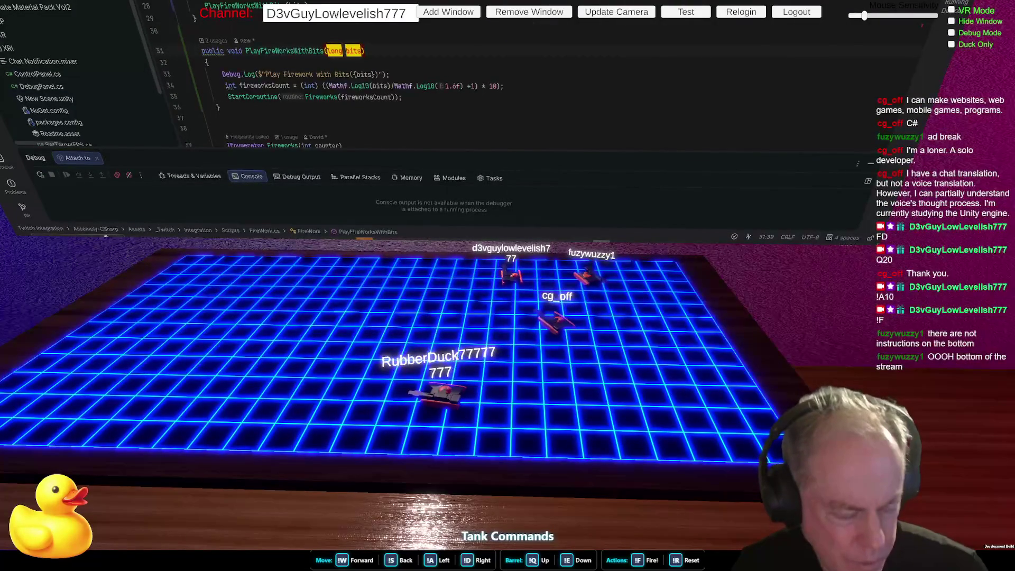
Leave FireWork.cs in Rider and return to the Figma priority list.
key(alt+Tab)
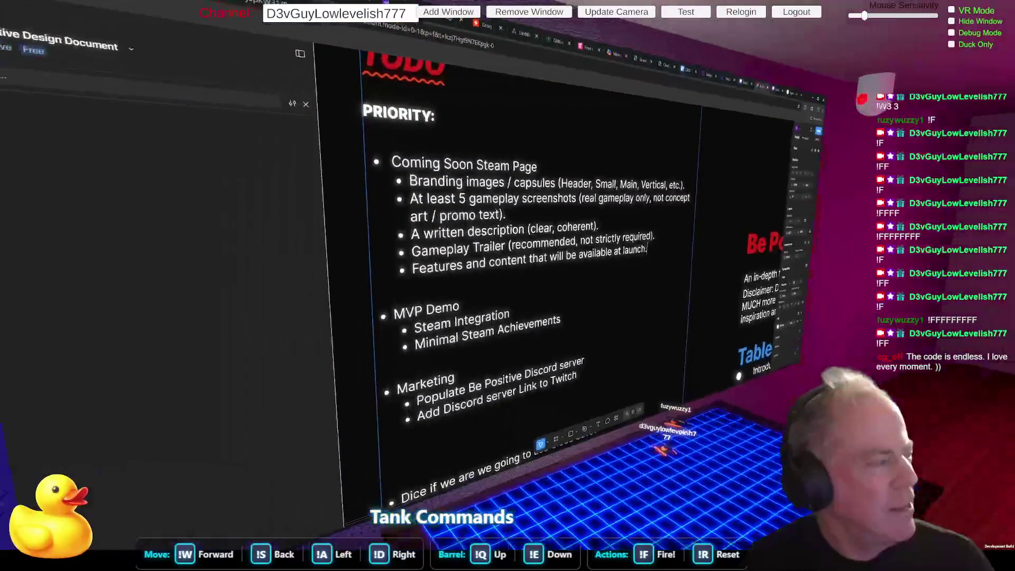
After 'MVP Demo', clear stray characters and type 'I'm typing on my keyboard. This is my actual window'.
click(507, 303)
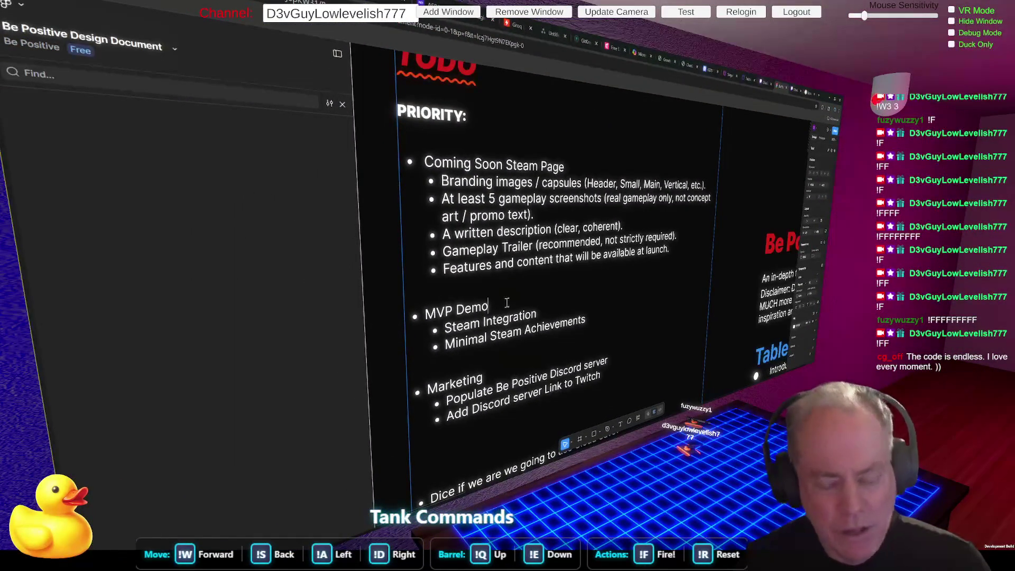
text( FADS,/. \)
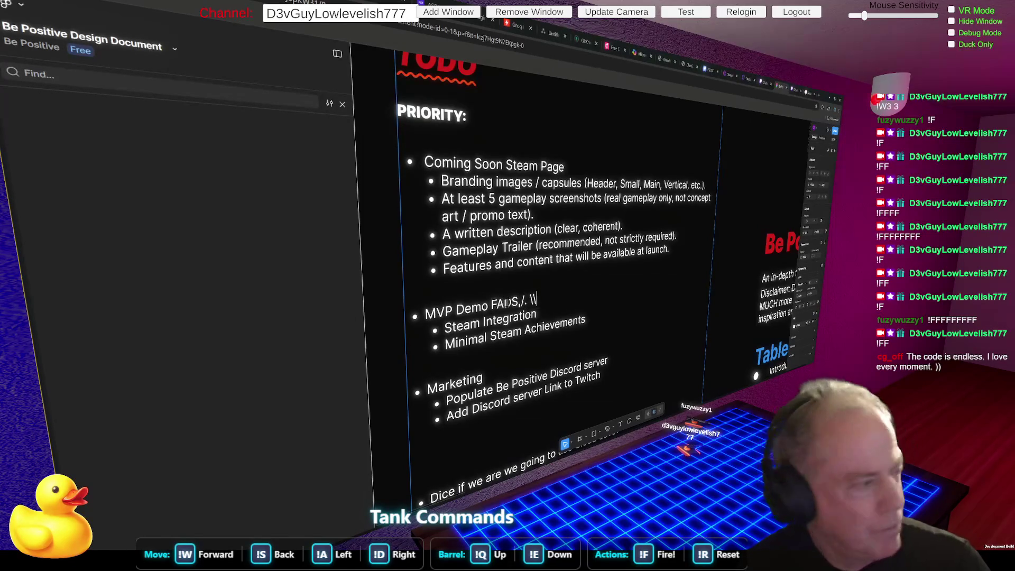
key(BackSpace)
key(BackSpace)
key(BackSpace)
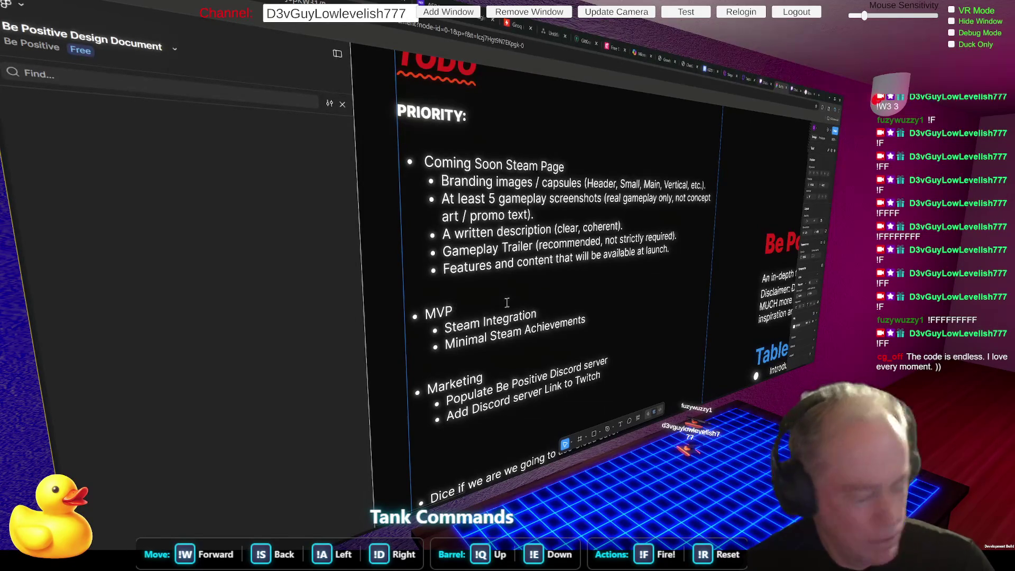
key(ctrl+z)
key(BackSpace)
key(BackSpace)
key(BackSpace)
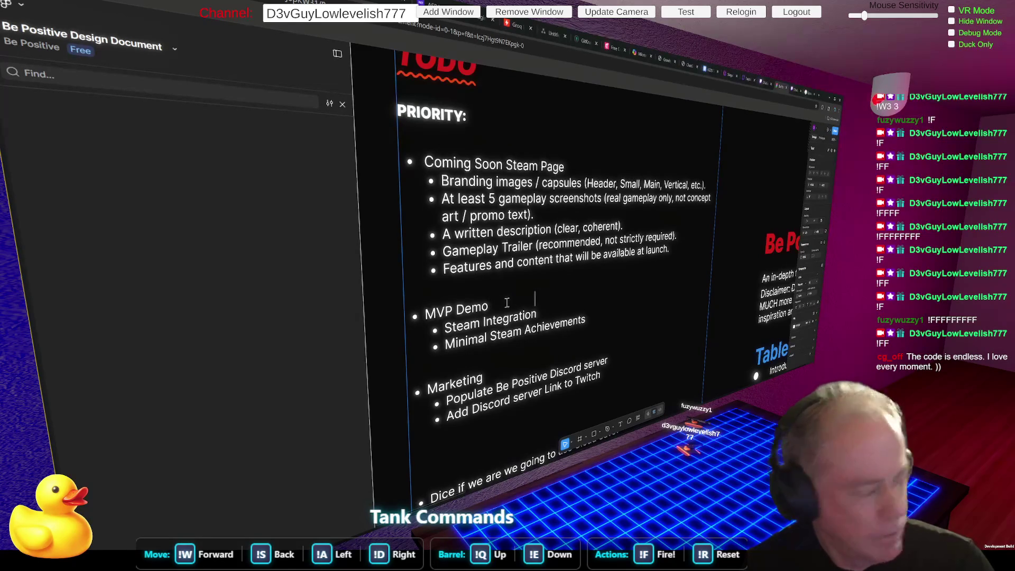
key(Caps_Lock)
text(I'm)
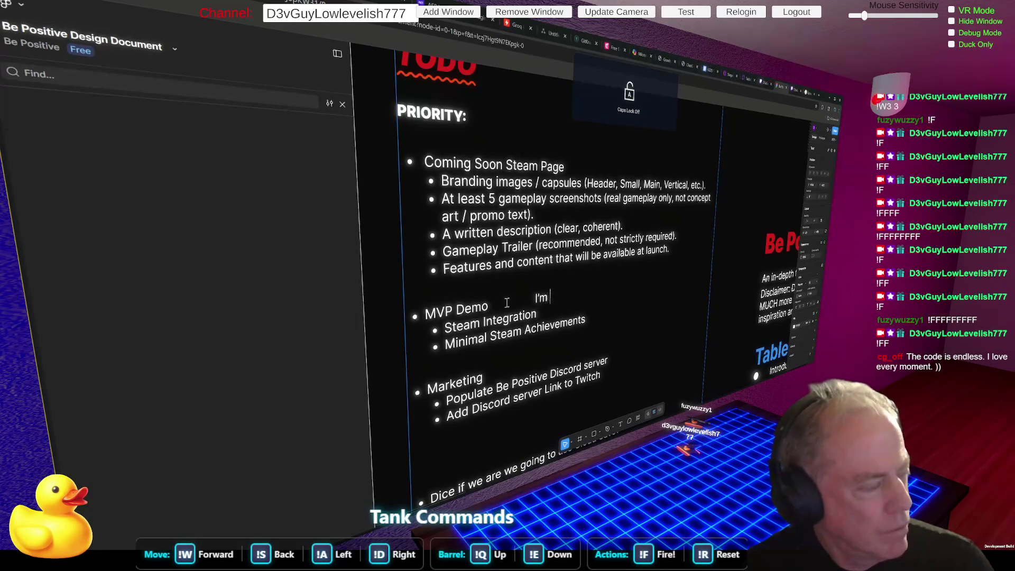
text( typing on)
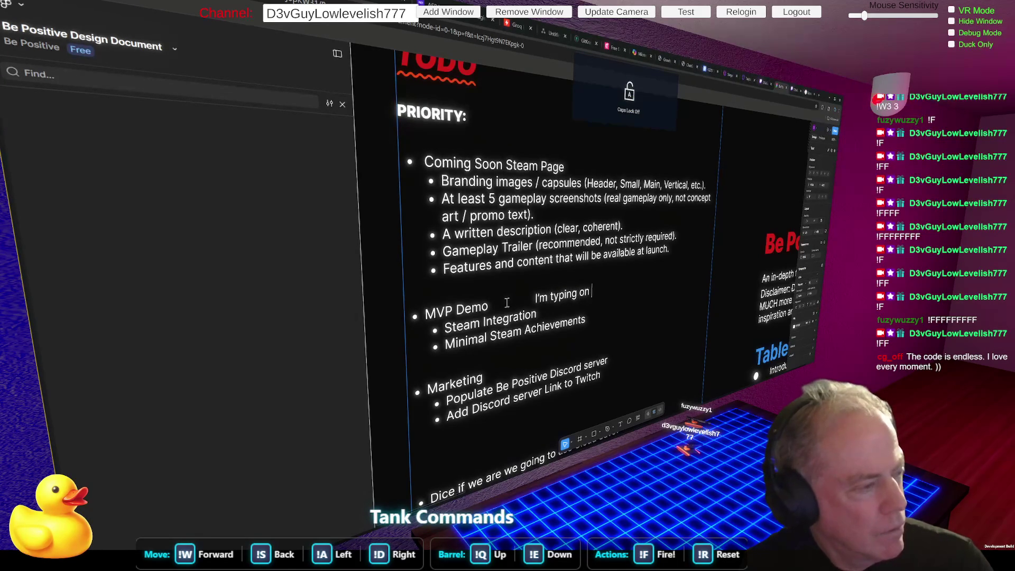
text( my keyboar)
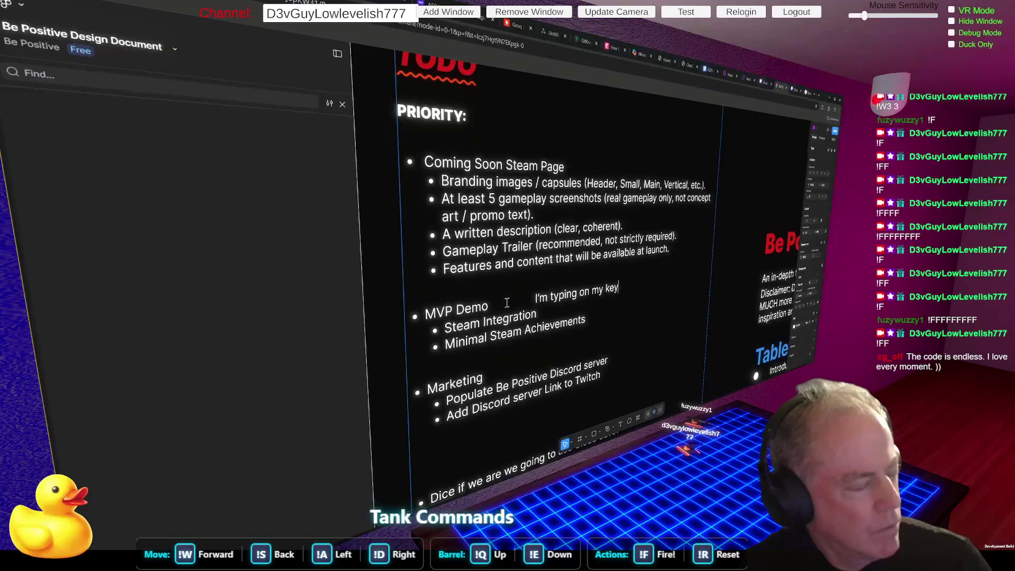
text(d)
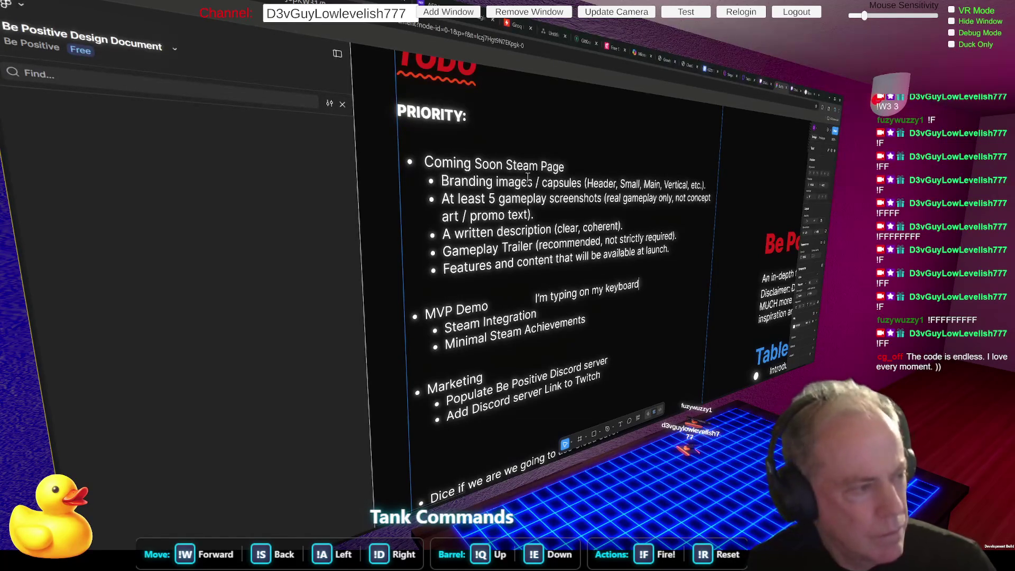
text(. This is m)
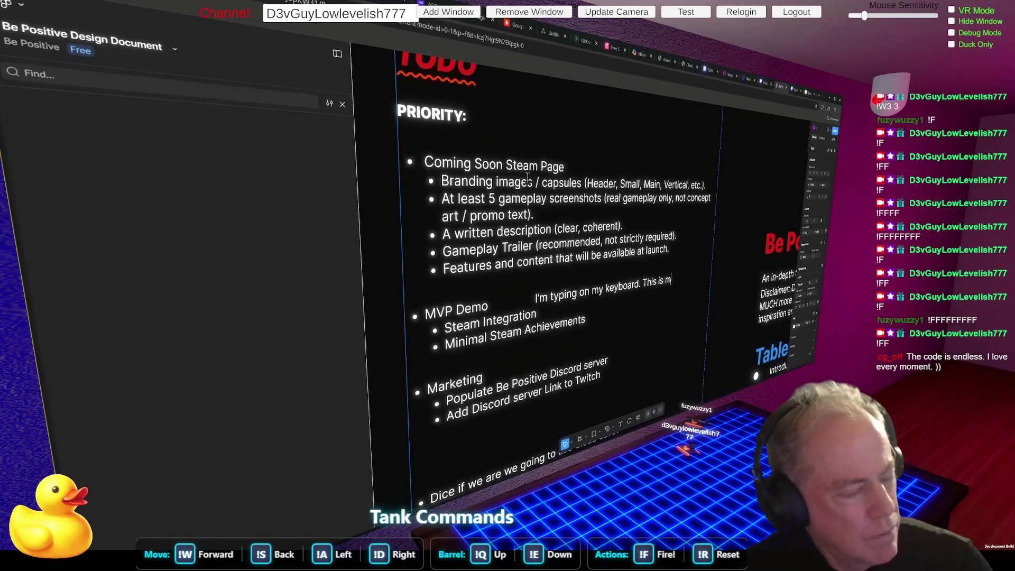
text(y actual)
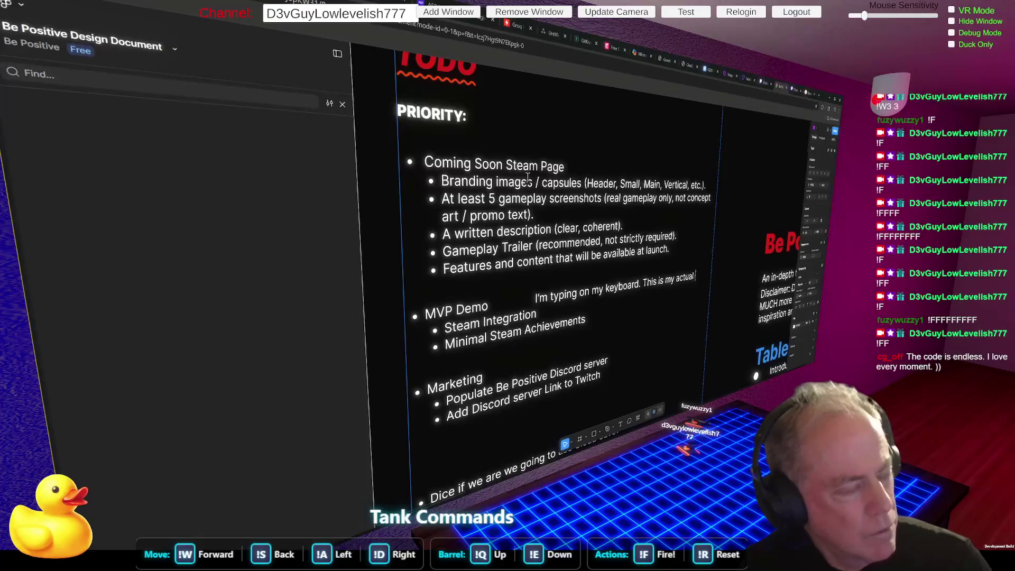
text( window)
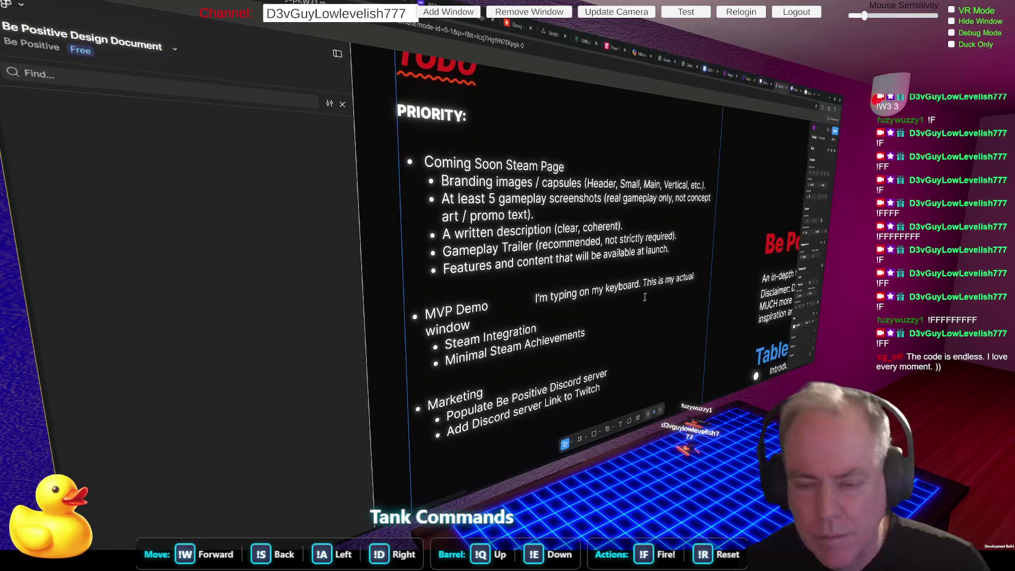
click(530, 297)
key(BackSpace)
key(BackSpace)
key(BackSpace)
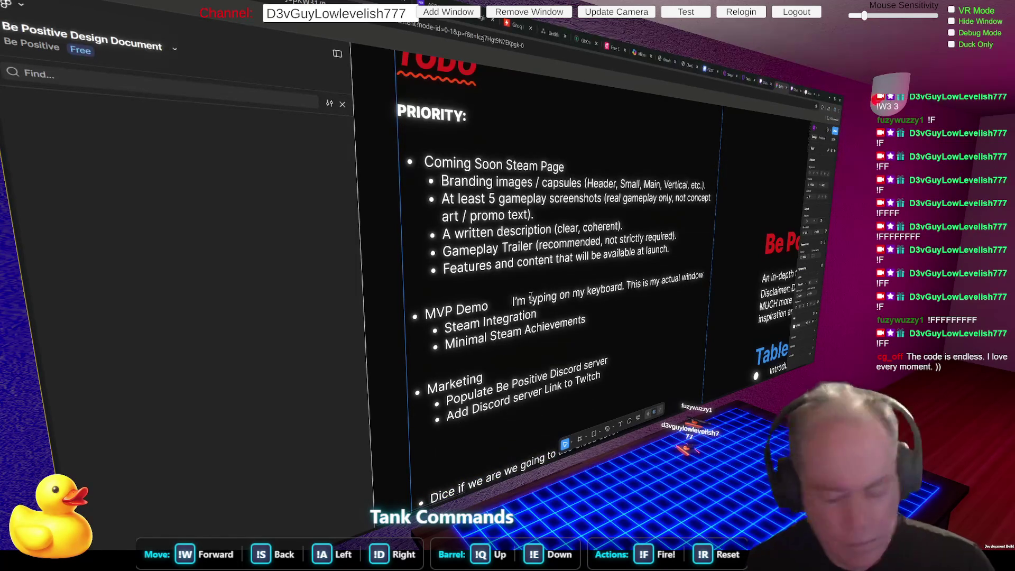
triple_click(531, 297)
key(BackSpace)
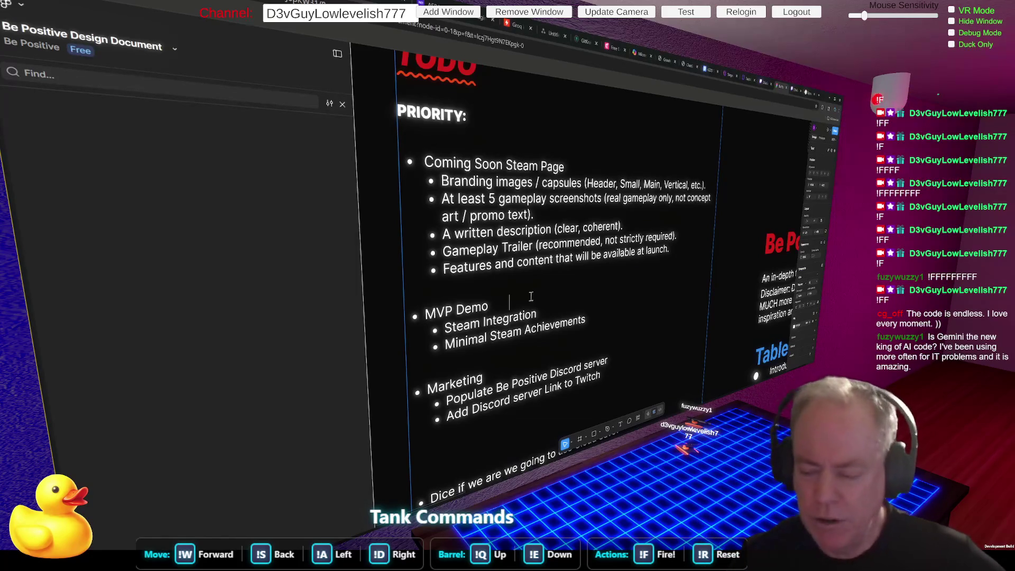
key(alt+Tab)
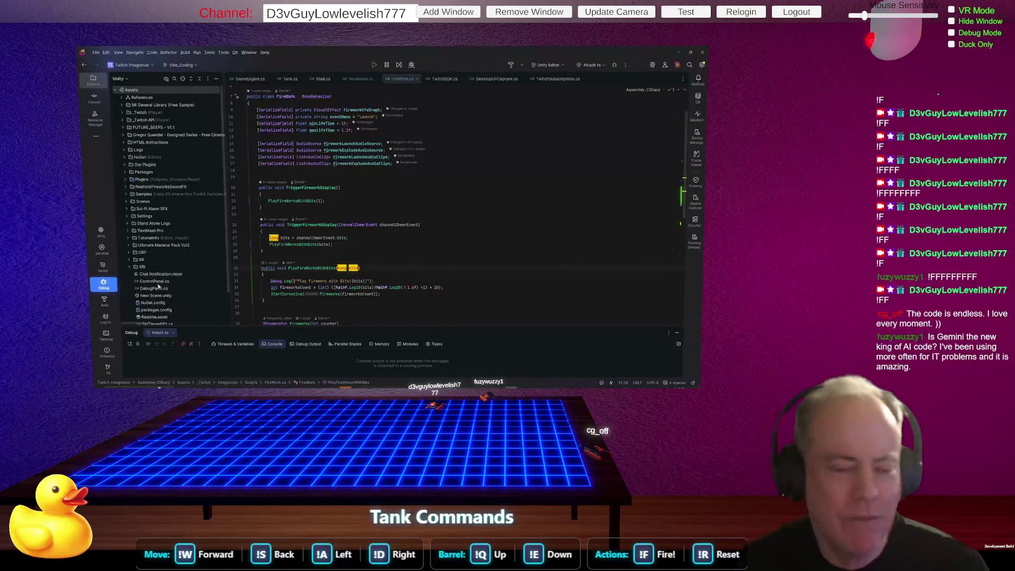
With FireWork.cs shown in Rider, open a terminal for the project.
click(105, 335)
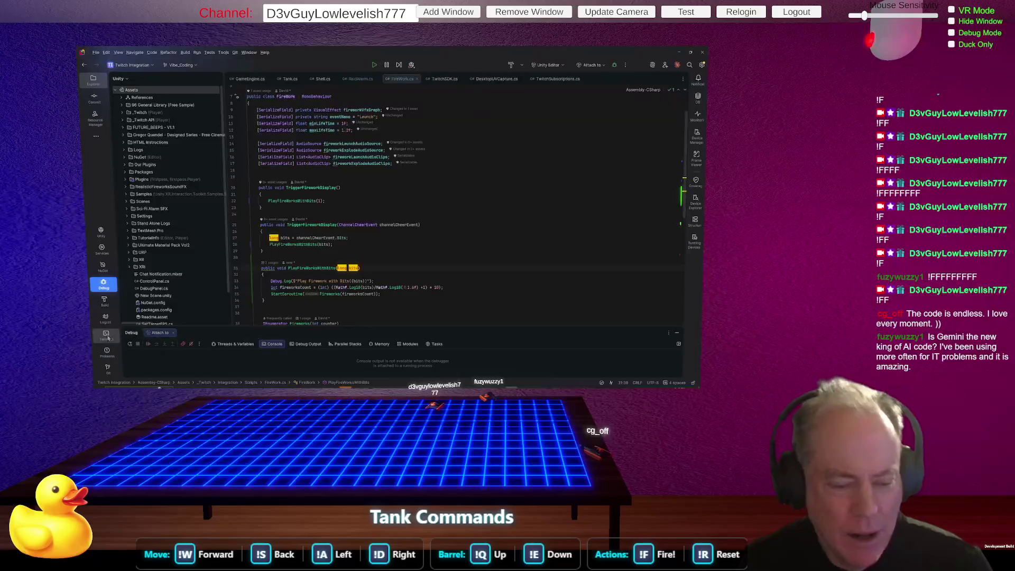
Enlarge the PowerShell terminal and launch Claude Code with the 'claude' command.
drag(346, 329, 364, 259)
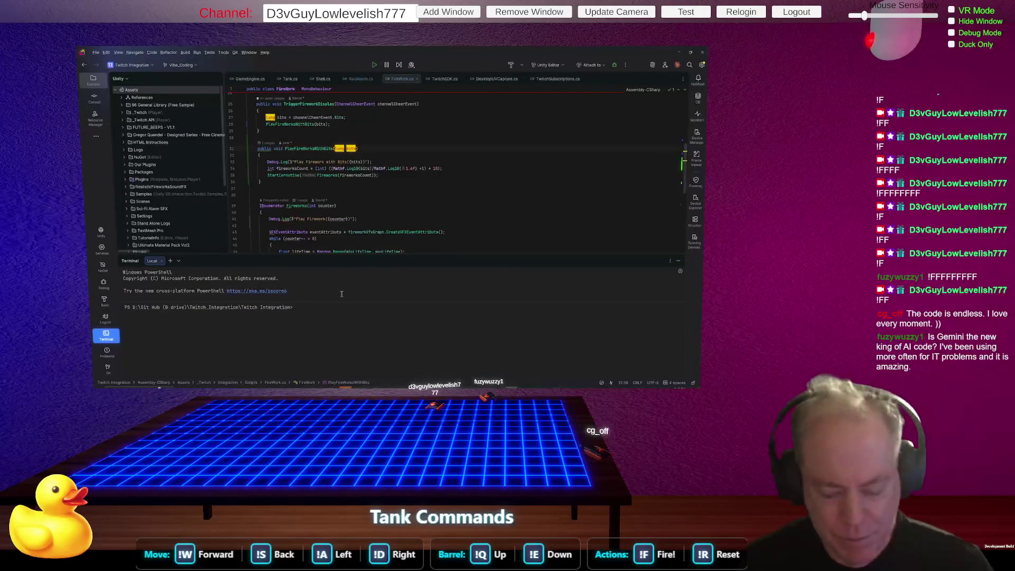
text(Claude)
key(Return)
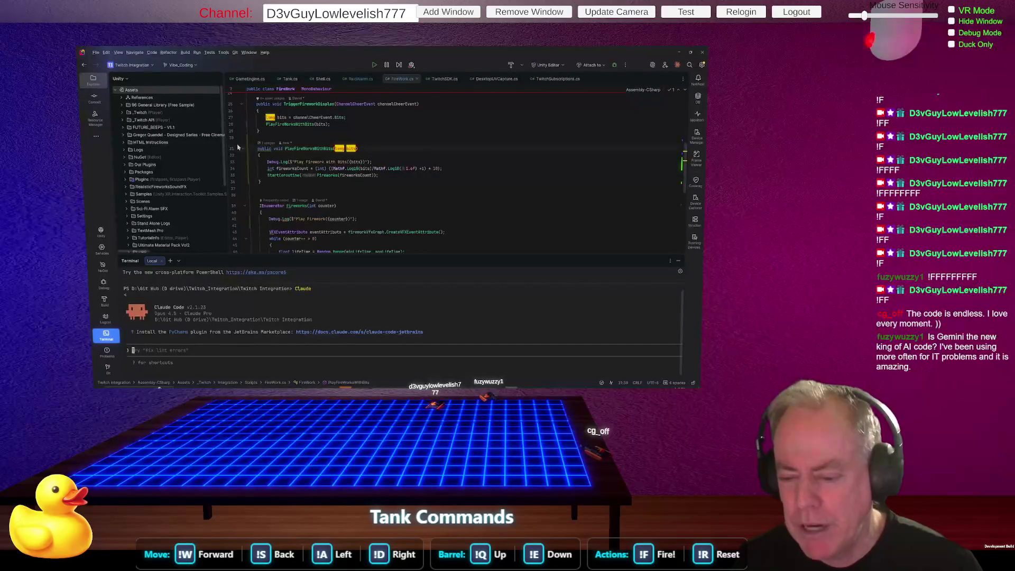
key(alt+Tab)
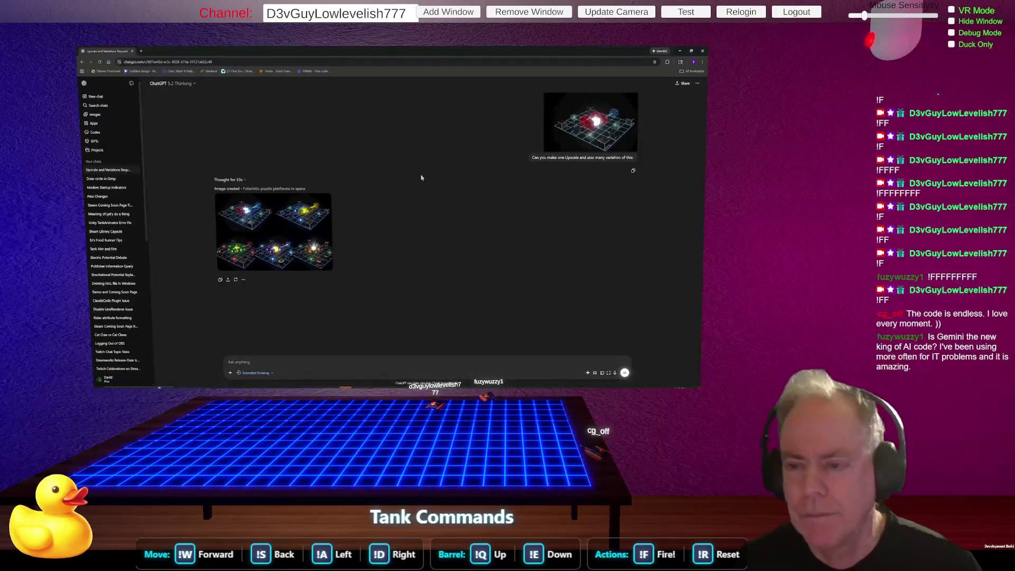
Leave the ChatGPT chat of generated platform images and return to the Figma Priority list.
key(alt+Tab)
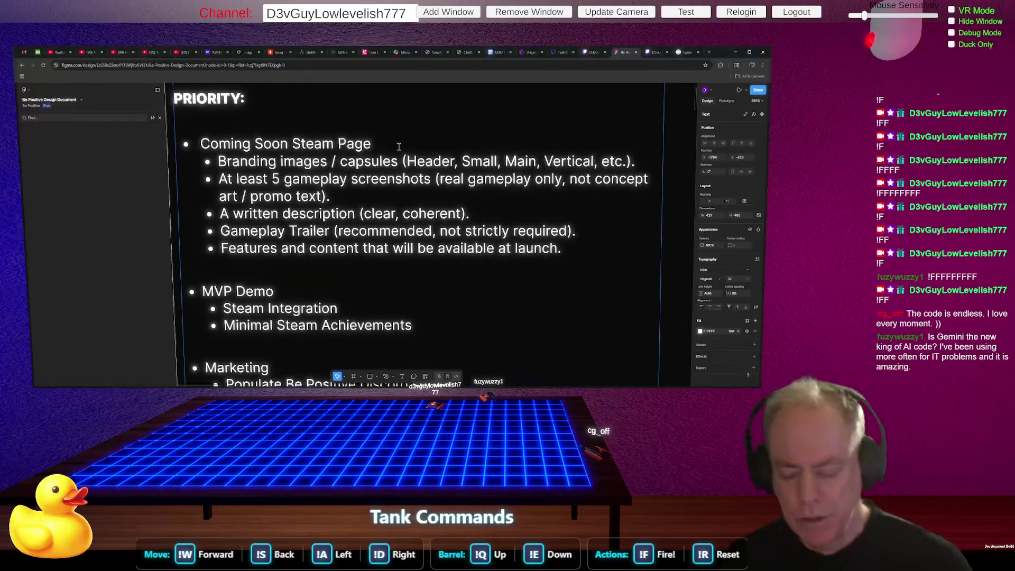
Add indented sub-bullets 'Near Final Art' and 'Near Final Game Mechanics', plus an empty one, under Coming Soon Steam Page.
key(Return)
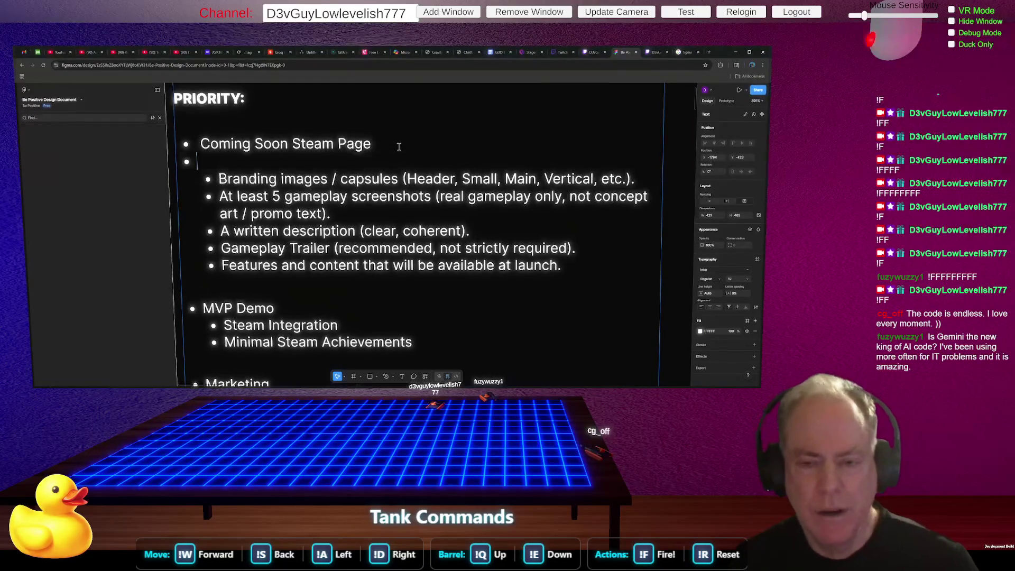
key(Tab)
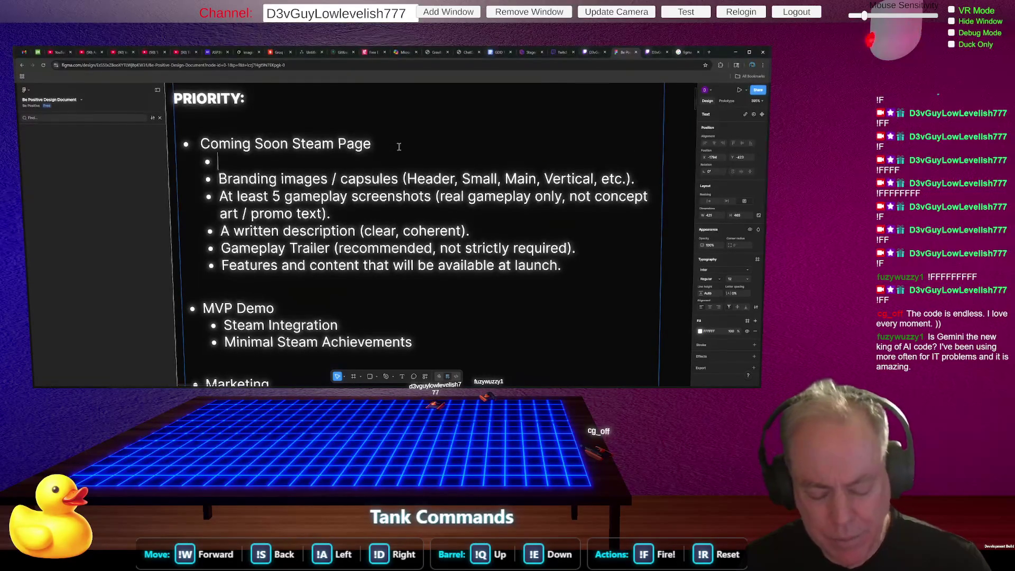
text(Ne)
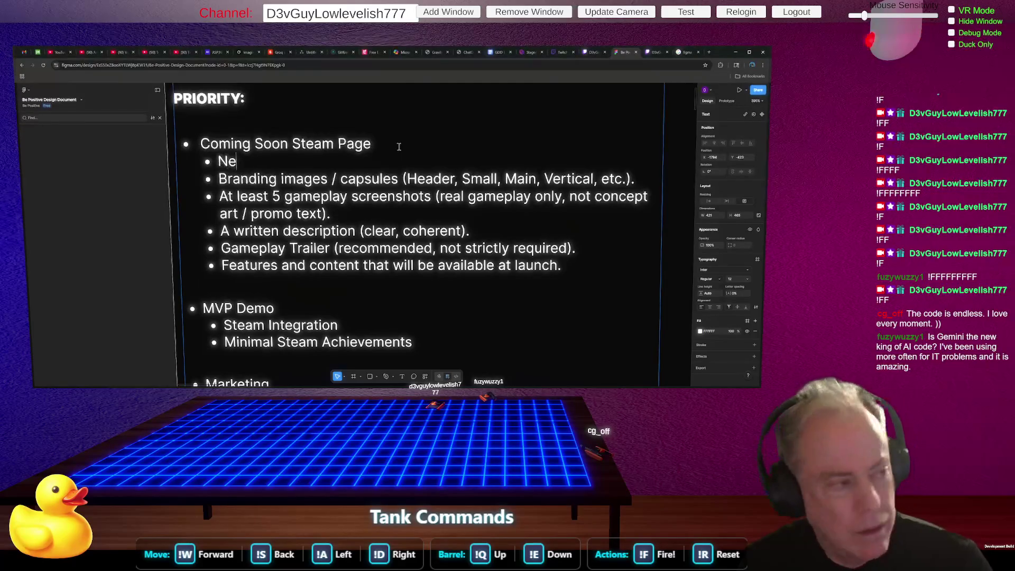
text(ar Final Art)
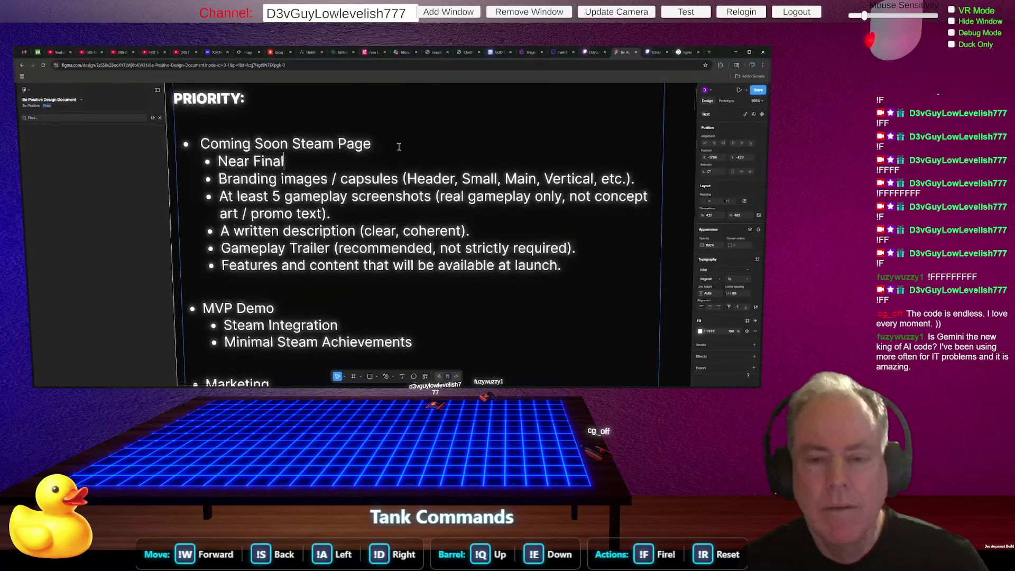
key(Return)
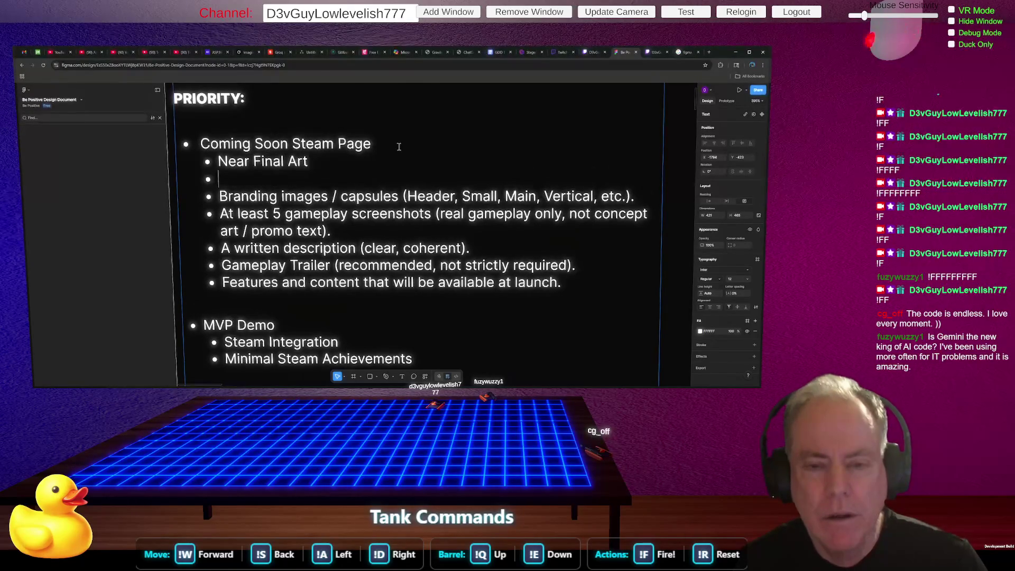
text(Near)
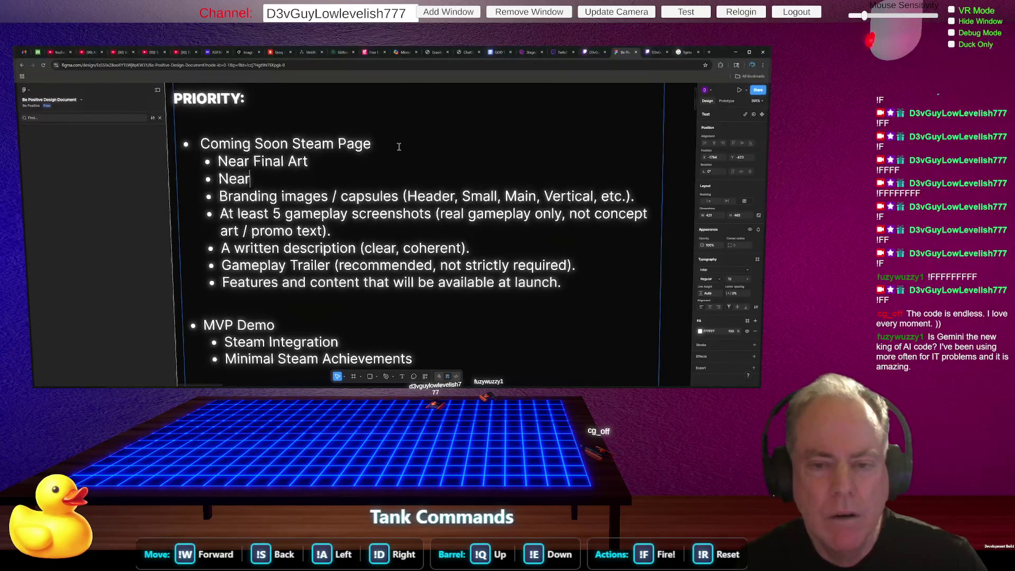
text( Final )
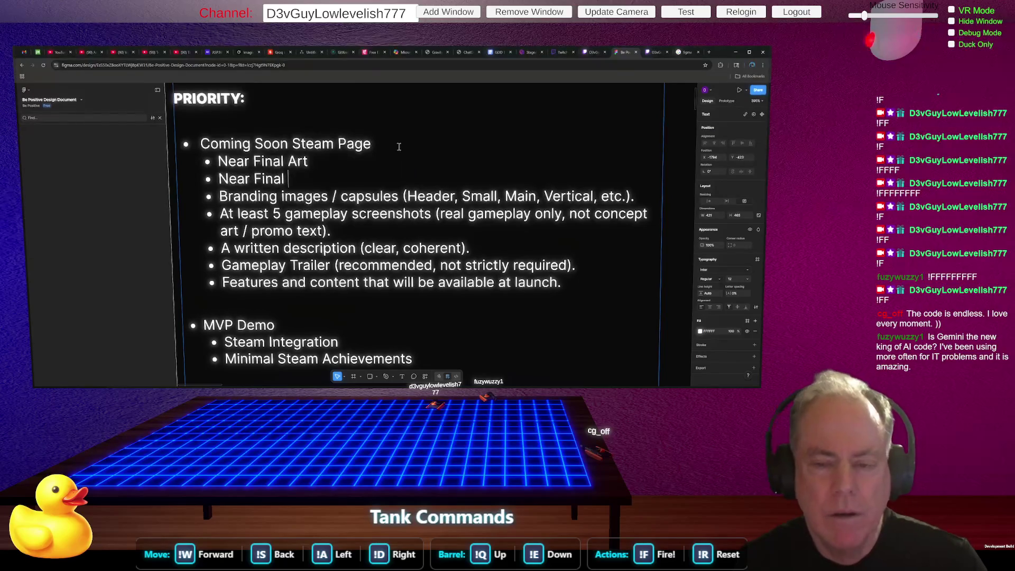
text(Game Meh)
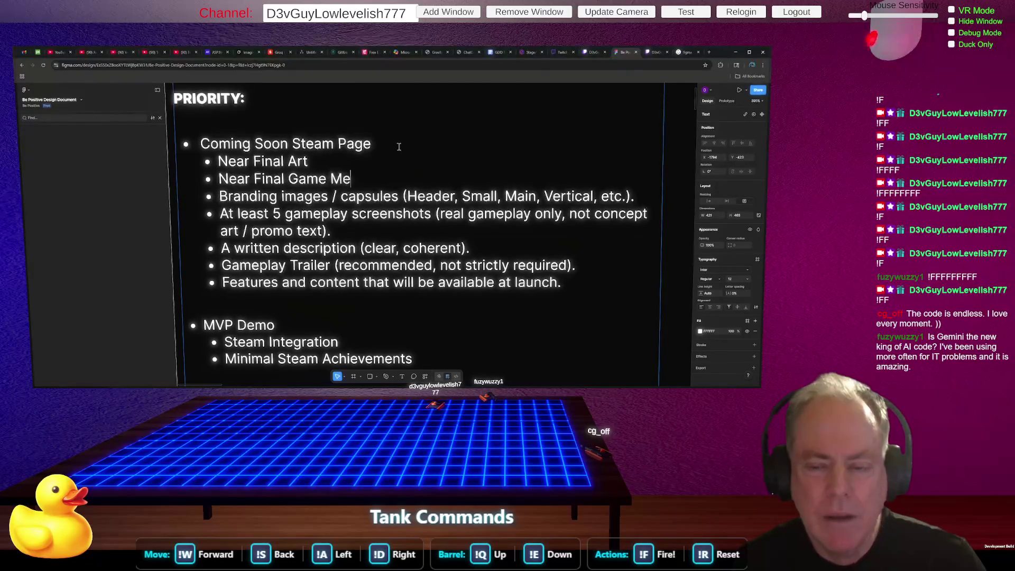
key(BackSpace)
text(chanics)
key(BackSpace)
key(BackSpace)
key(BackSpace)
key(BackSpace)
key(BackSpace)
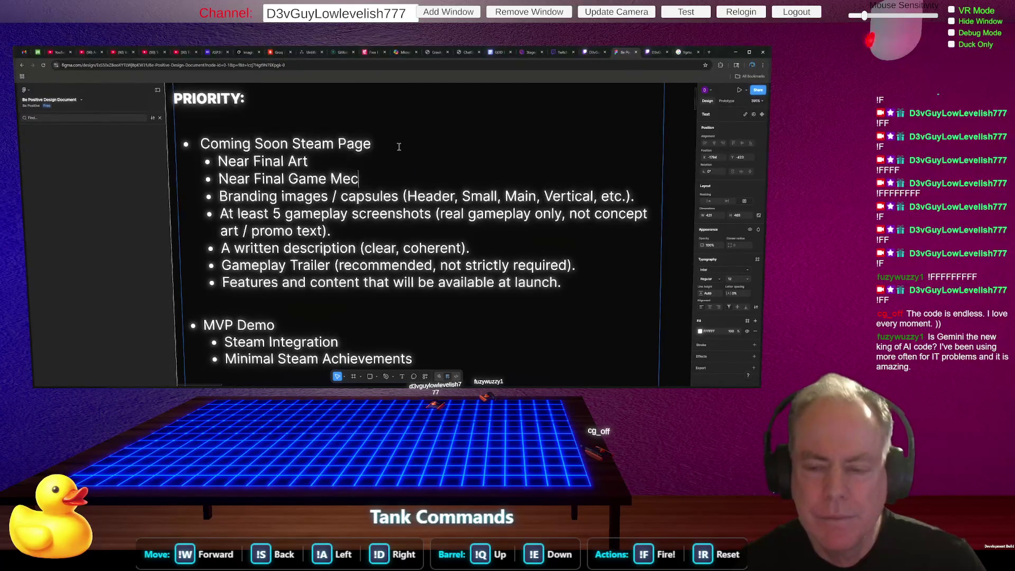
text(hanics)
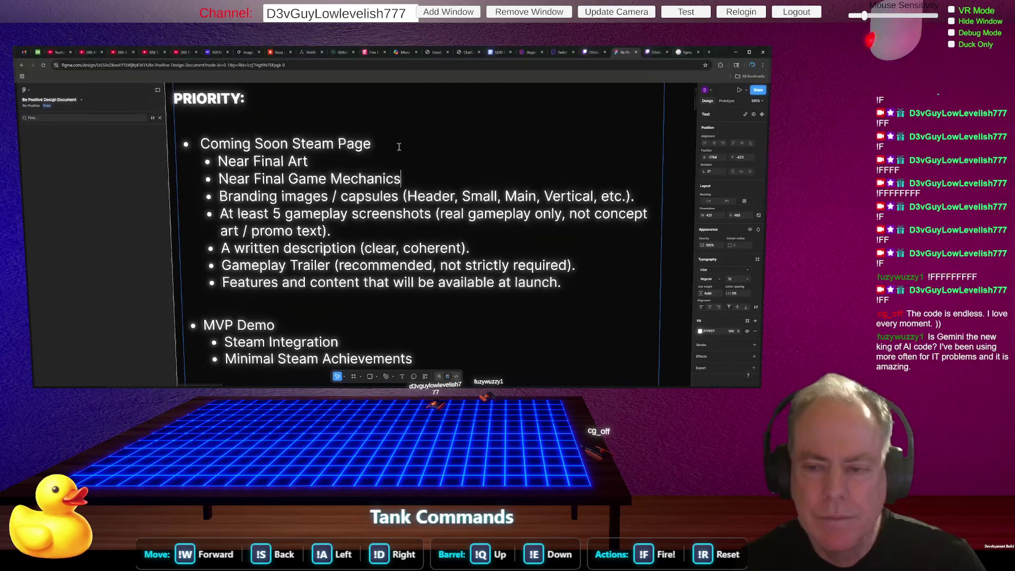
key(Return)
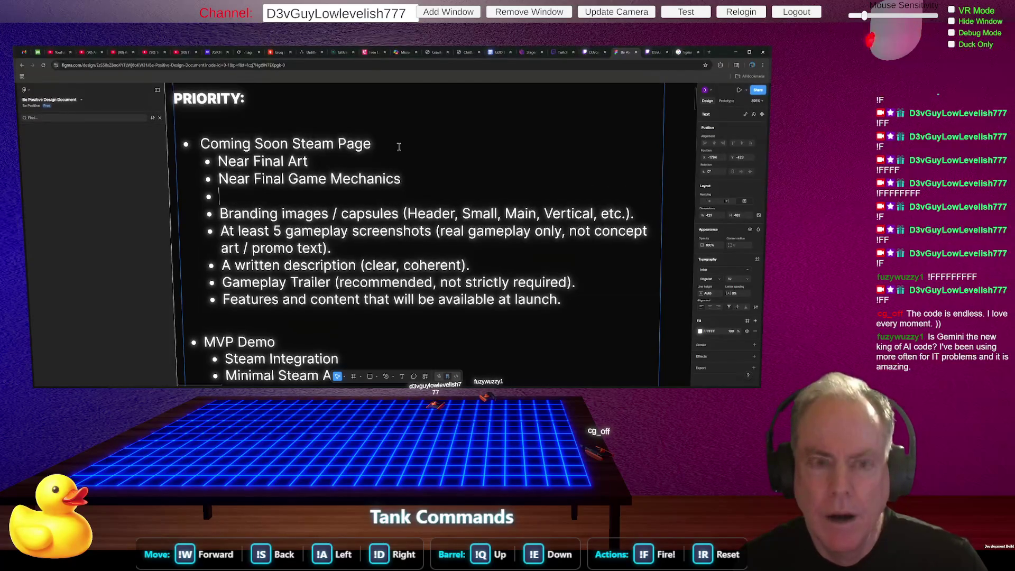
Add sub-bullets '3 Mock Levels' and 'Full Game Loop (possiably - Company Logo('.
text(3 Mock )
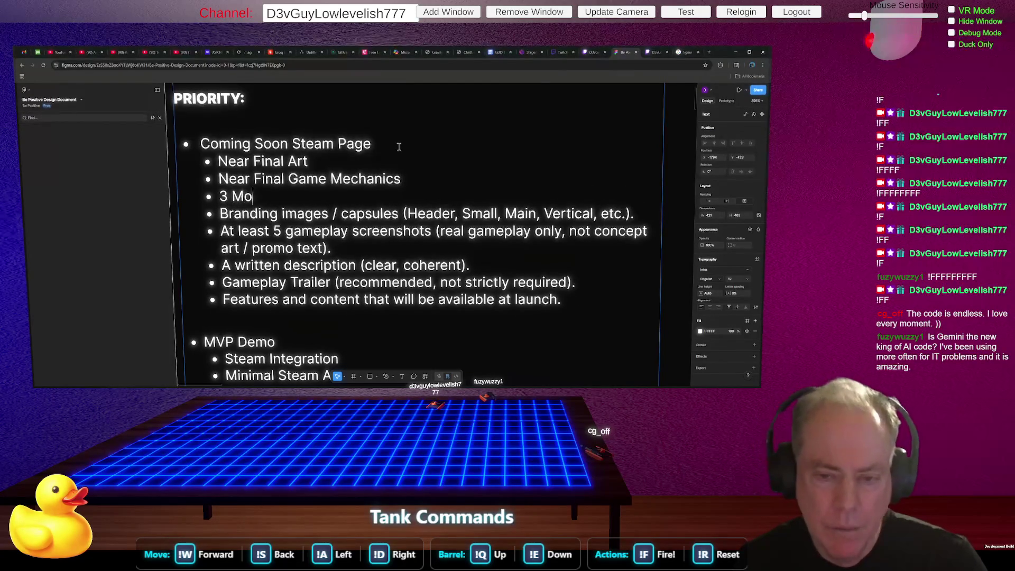
text(Levels)
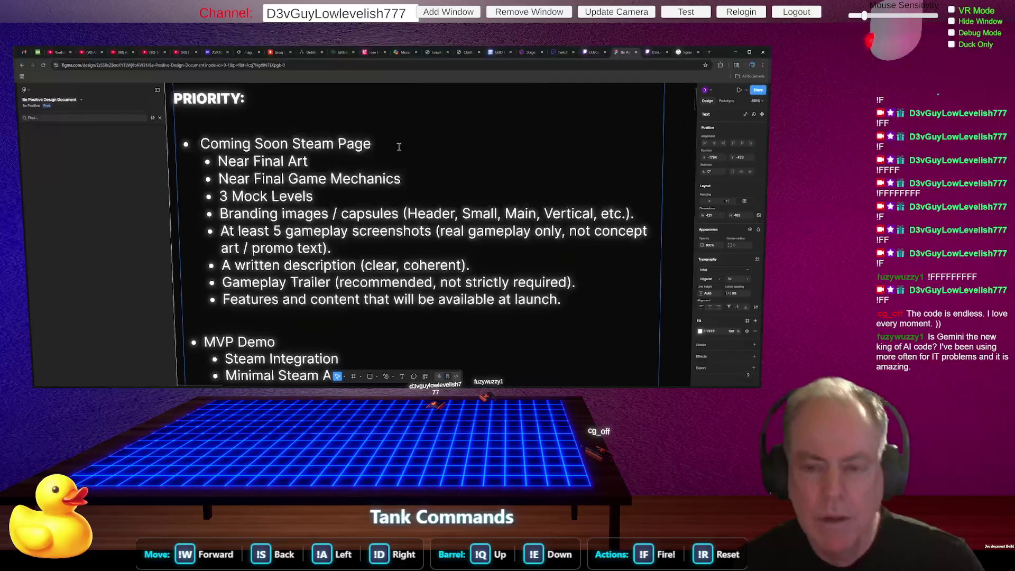
key(Return)
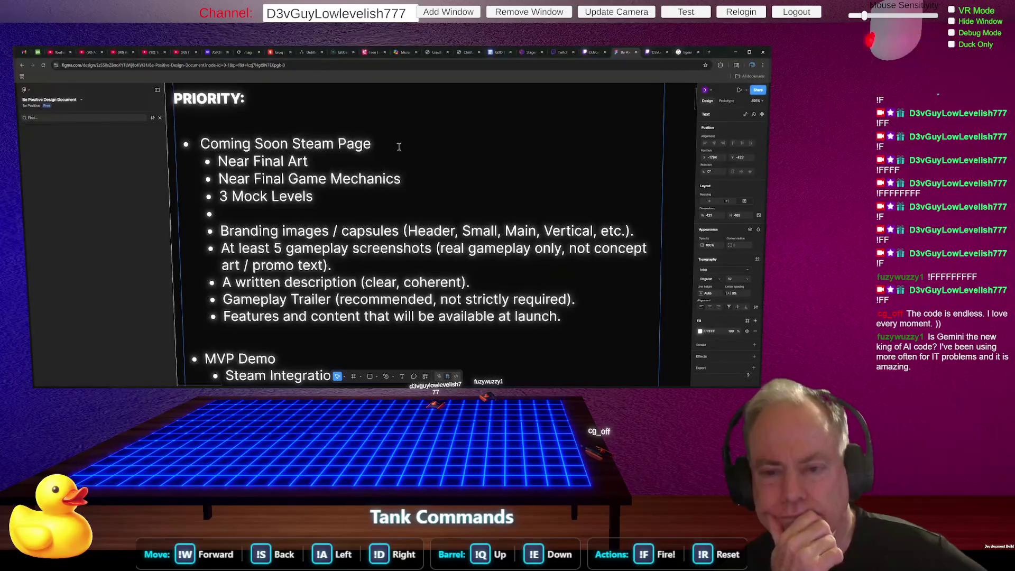
text(Full)
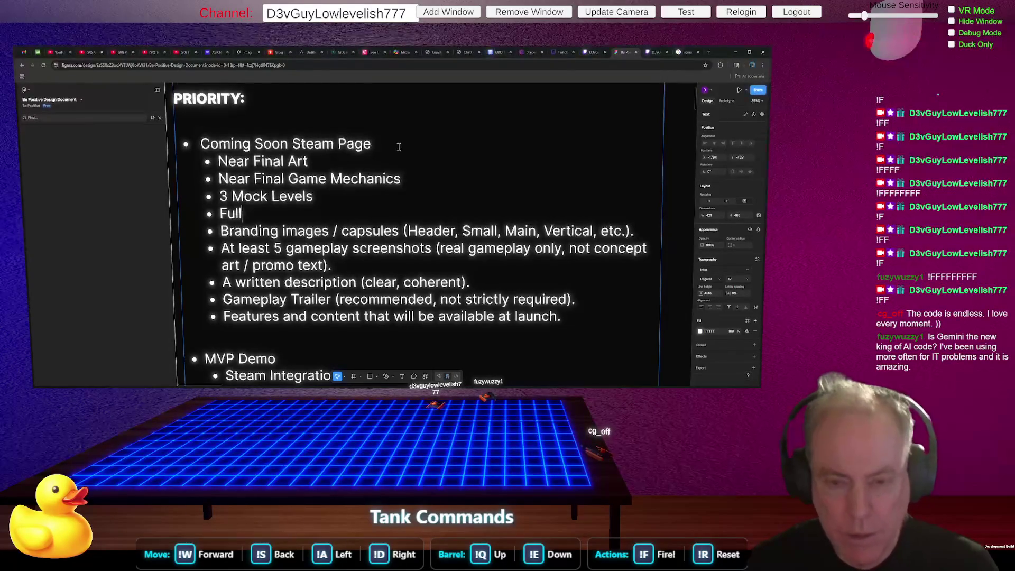
key(BackSpace)
key(BackSpace)
key(BackSpace)
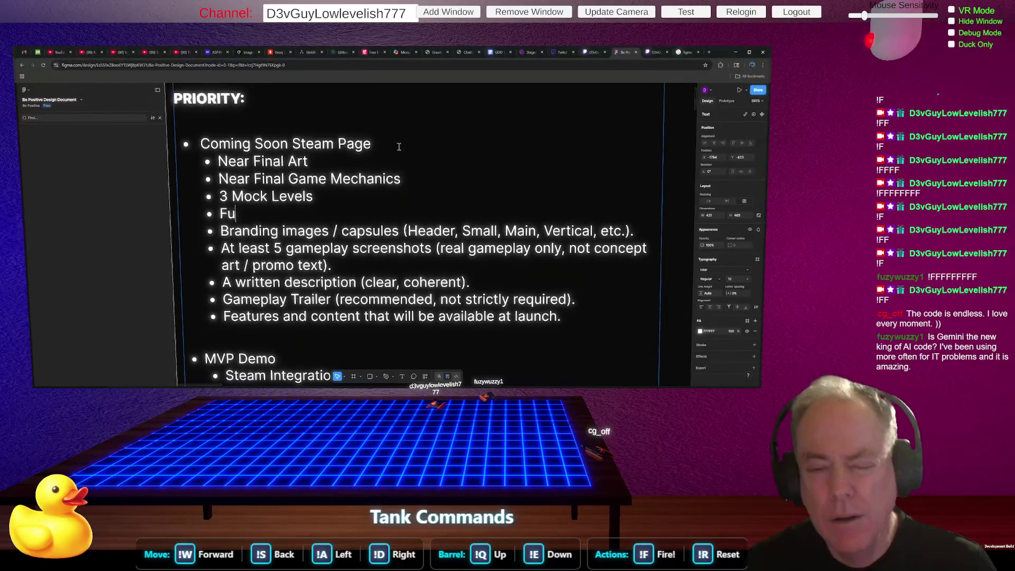
text(Full)
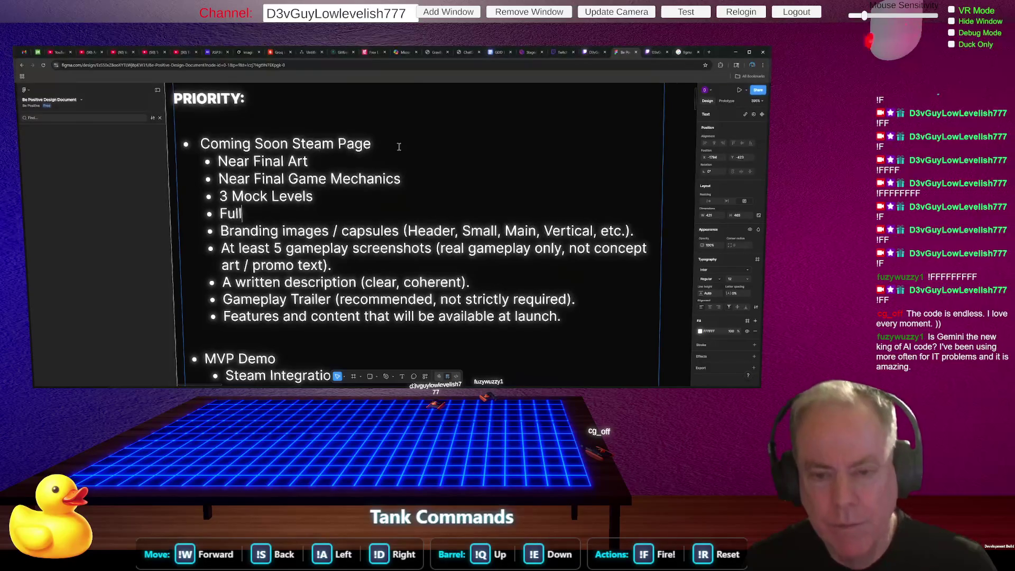
text( Game Loo)
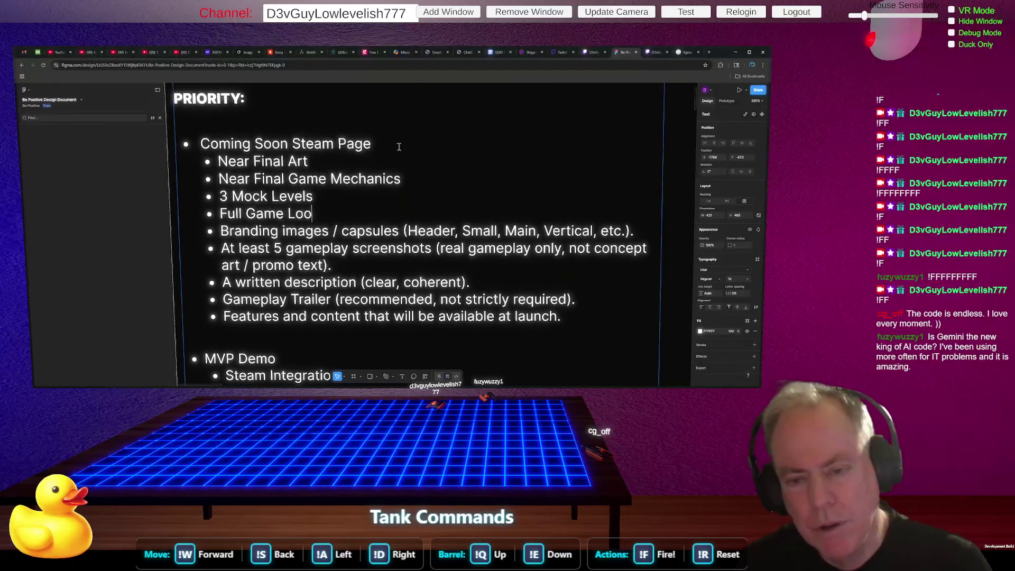
text(p (poss)
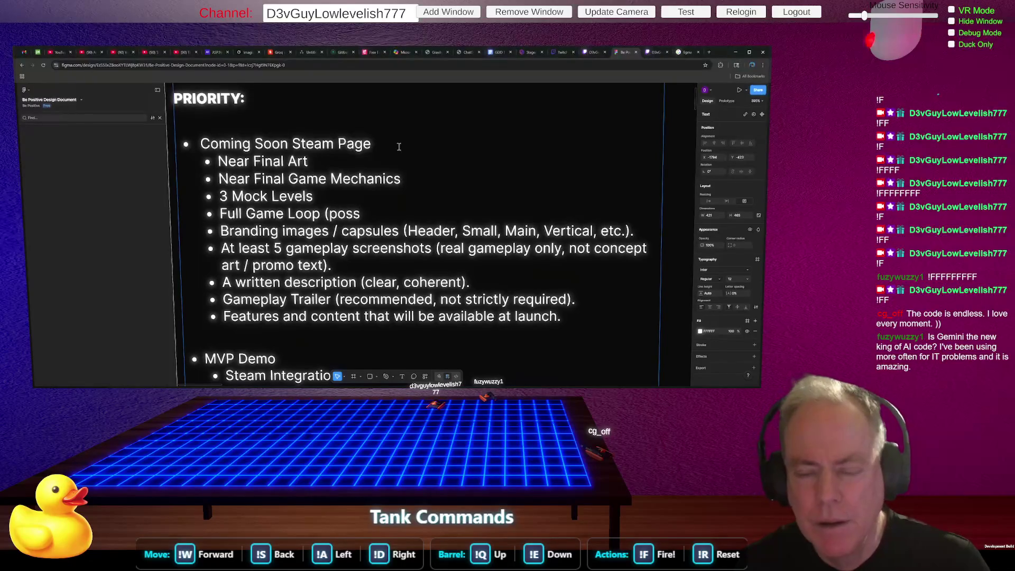
text(iably - )
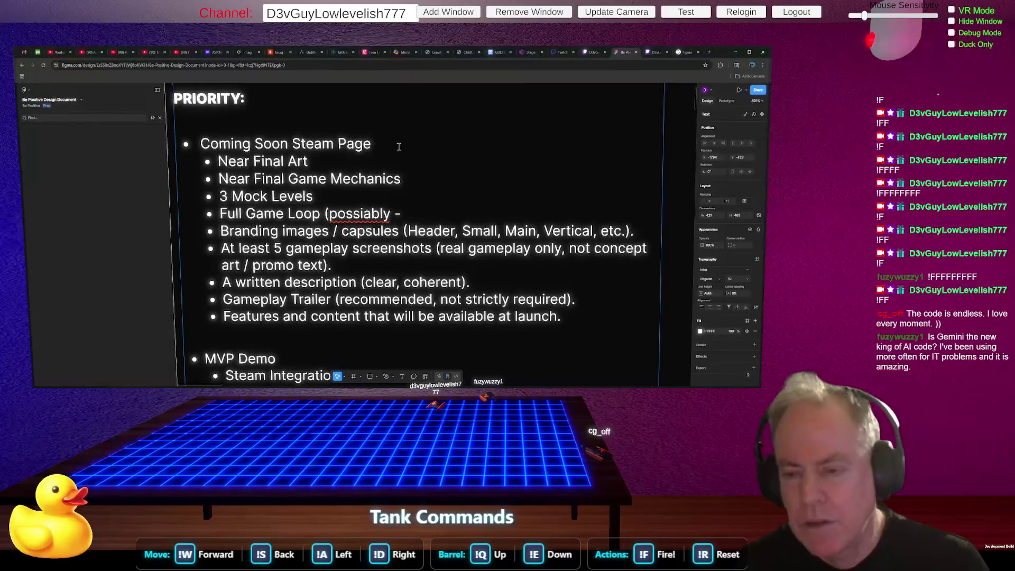
text(Comp)
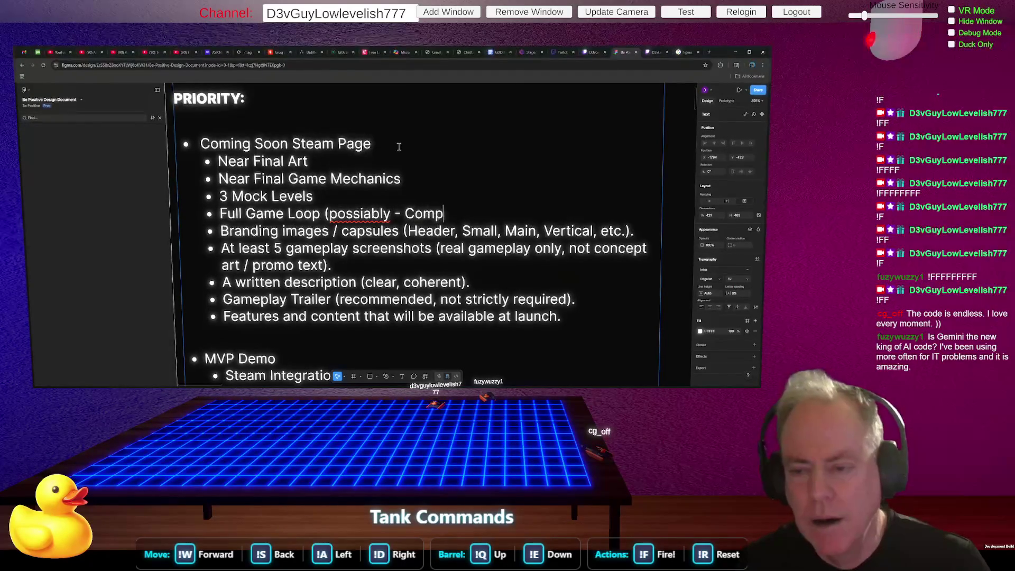
text(any Logo)
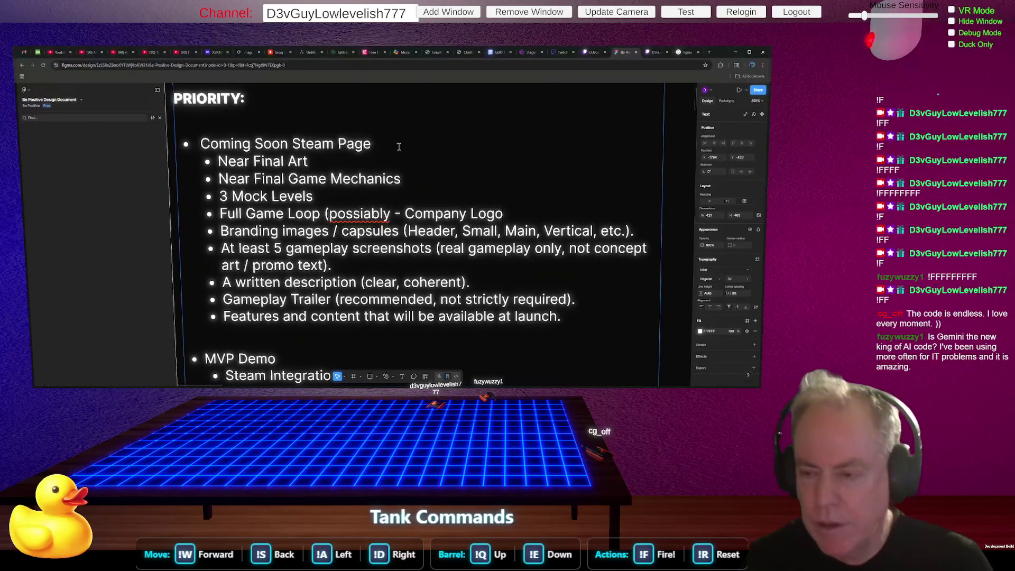
text(()
Close the bracket and correct 'possiably' to 'possibly' in the Full Game Loop sub-bullet.
key(BackSpace)
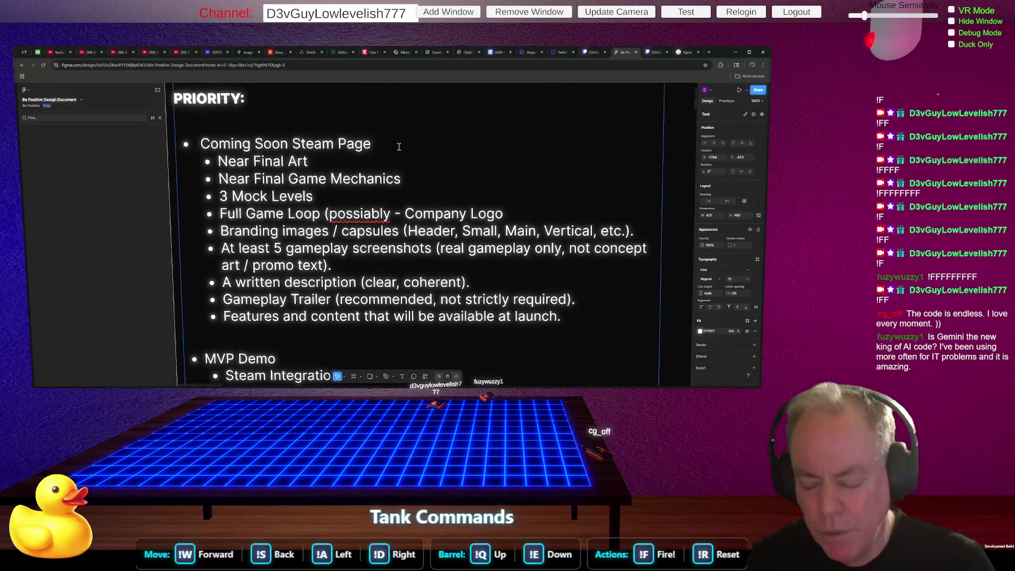
text())
click(320, 214)
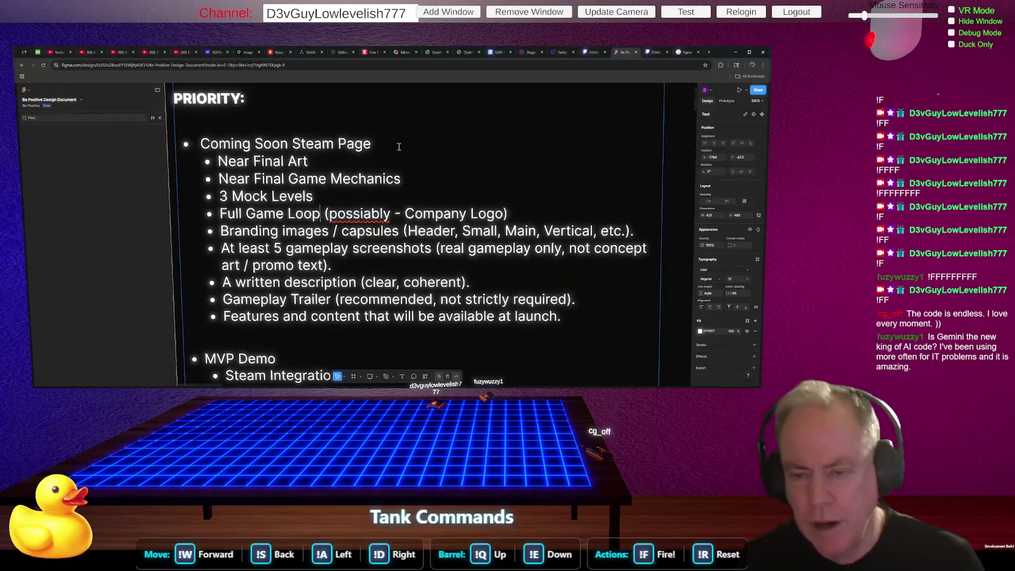
click(364, 214)
key(Delete)
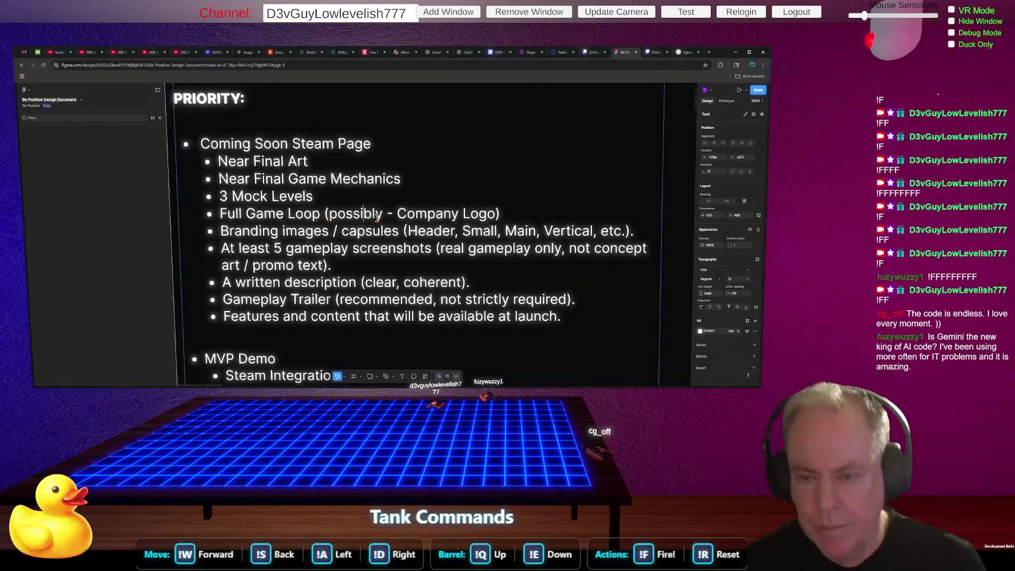
text(b)
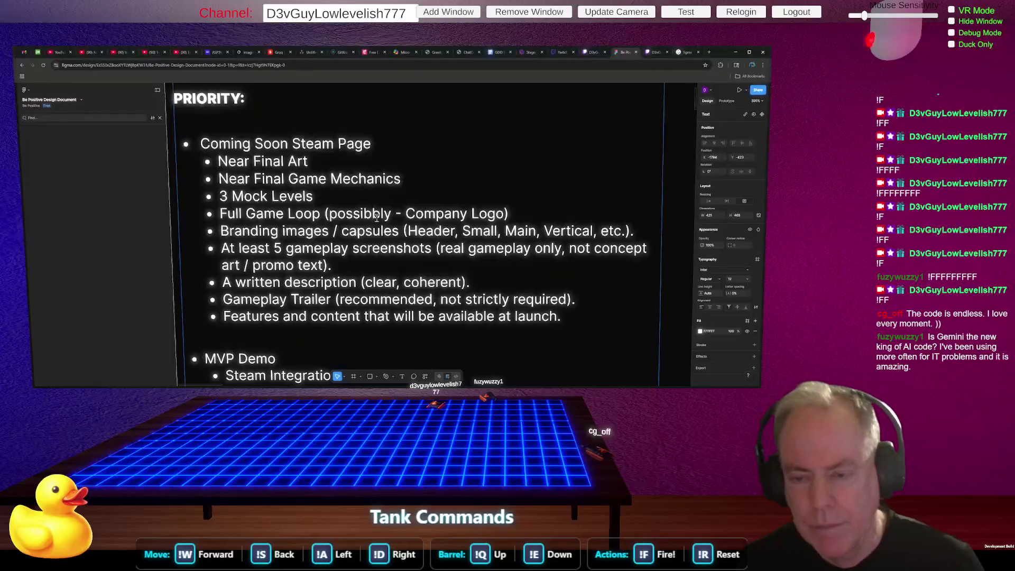
key(BackSpace)
click(379, 248)
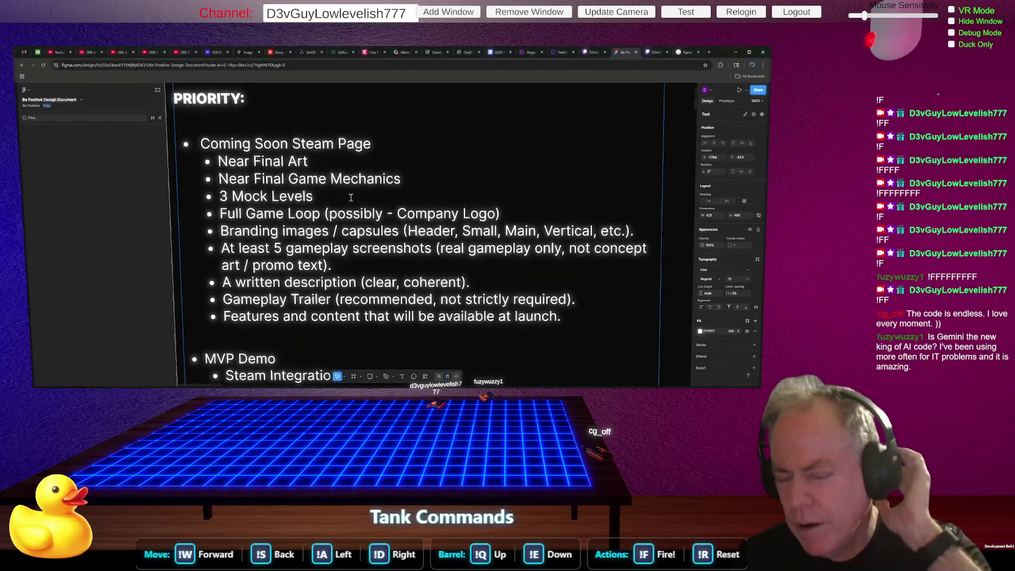
click(412, 181)
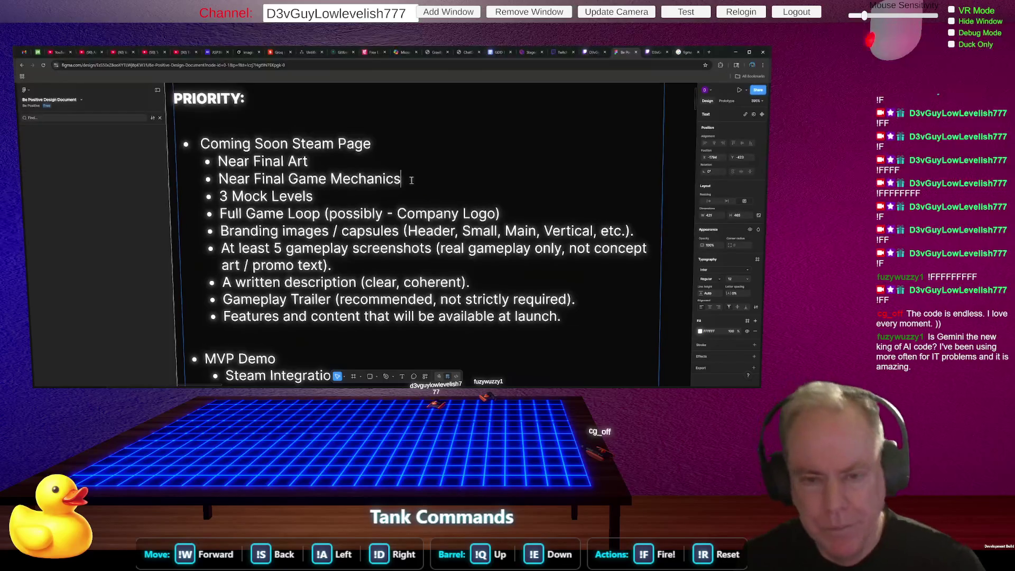
Add a 'Partial Game Demo' bullet below Near Final Game Mechanics.
key(Return)
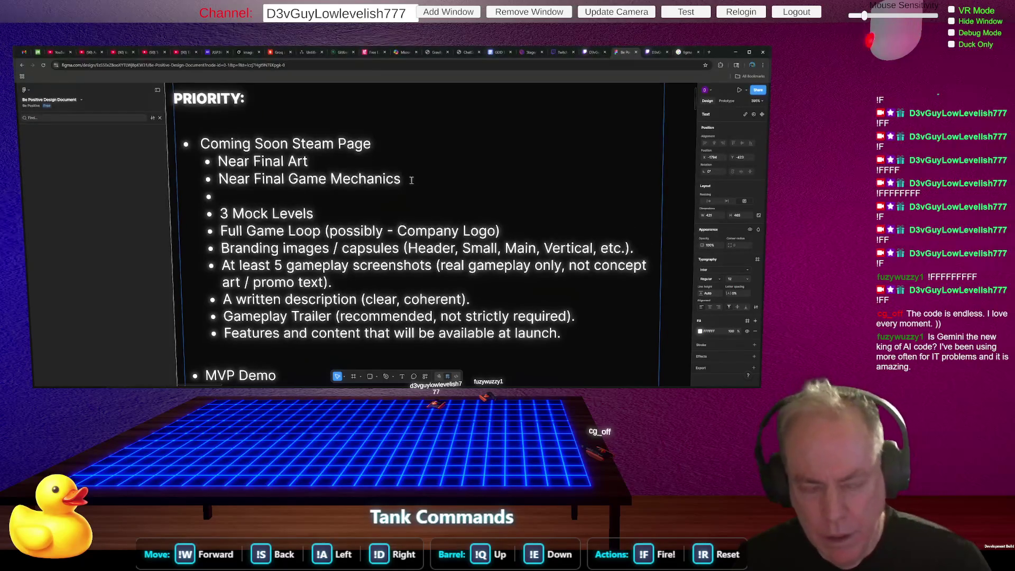
text(Part)
key(BackSpace)
text(tial )
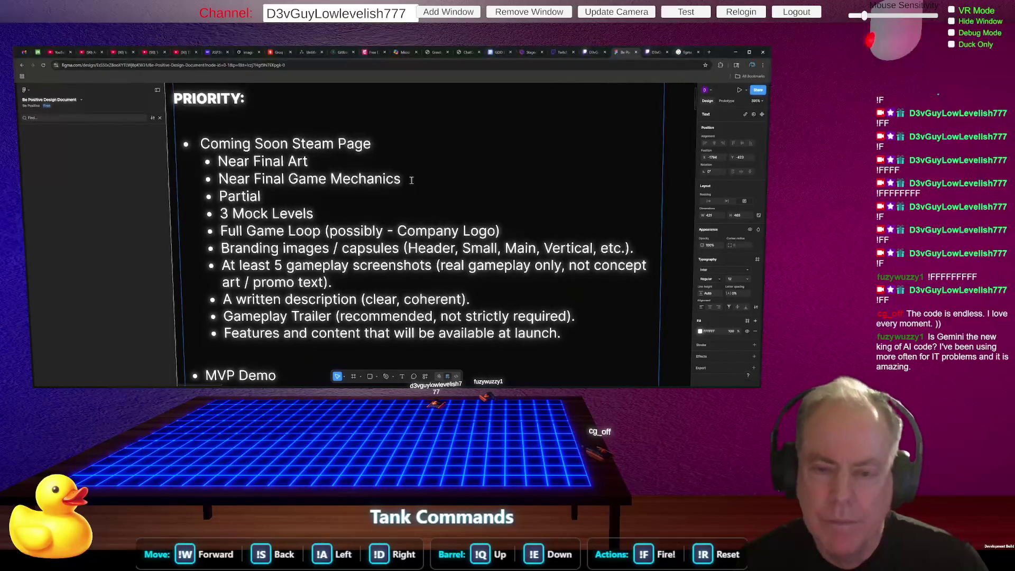
text(Game D)
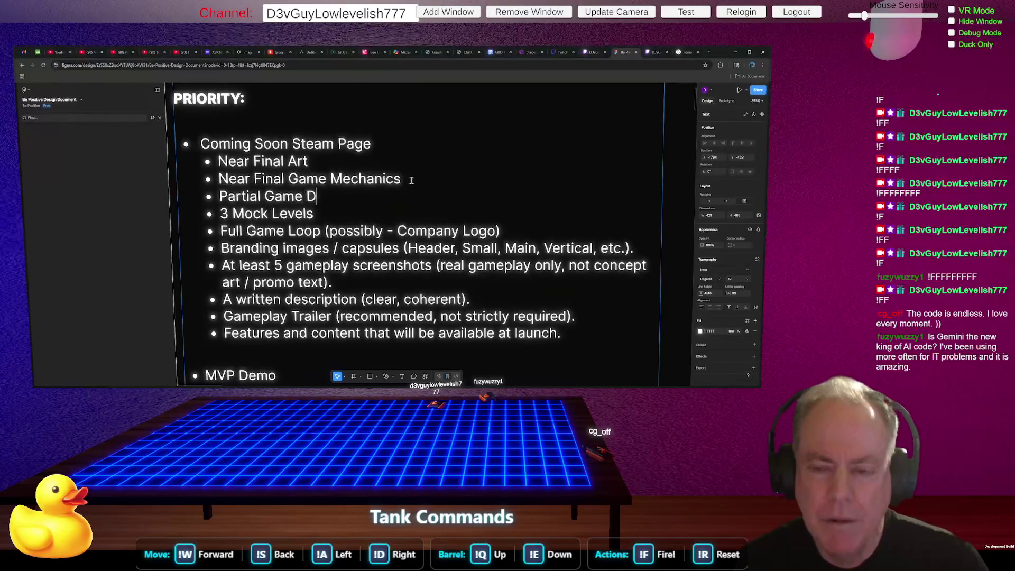
text(emo)
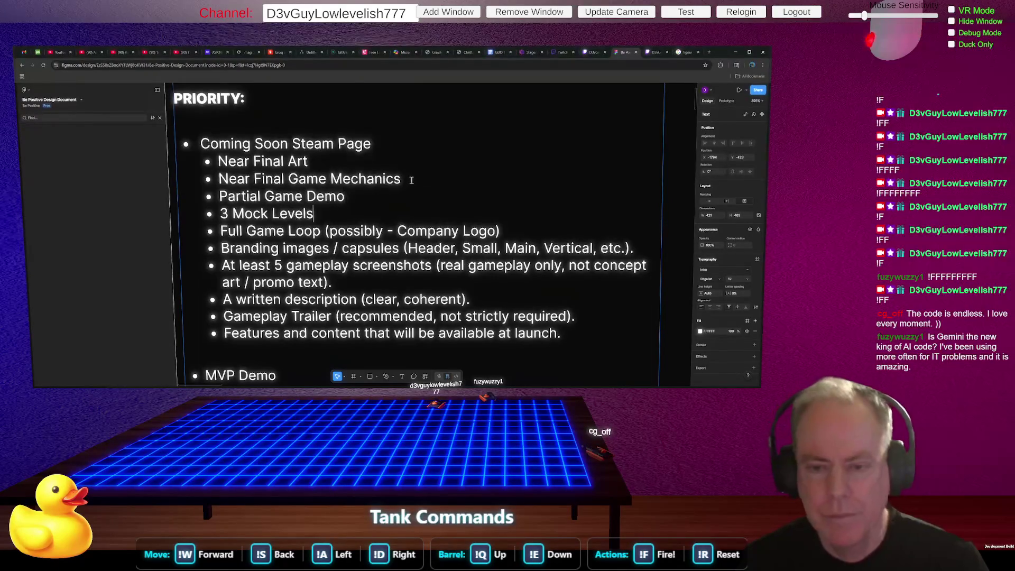
Nest 3 Mock Levels and Full Game Loop as sub-bullets under Partial Game Demo.
key(Down)
key(Tab)
key(Down)
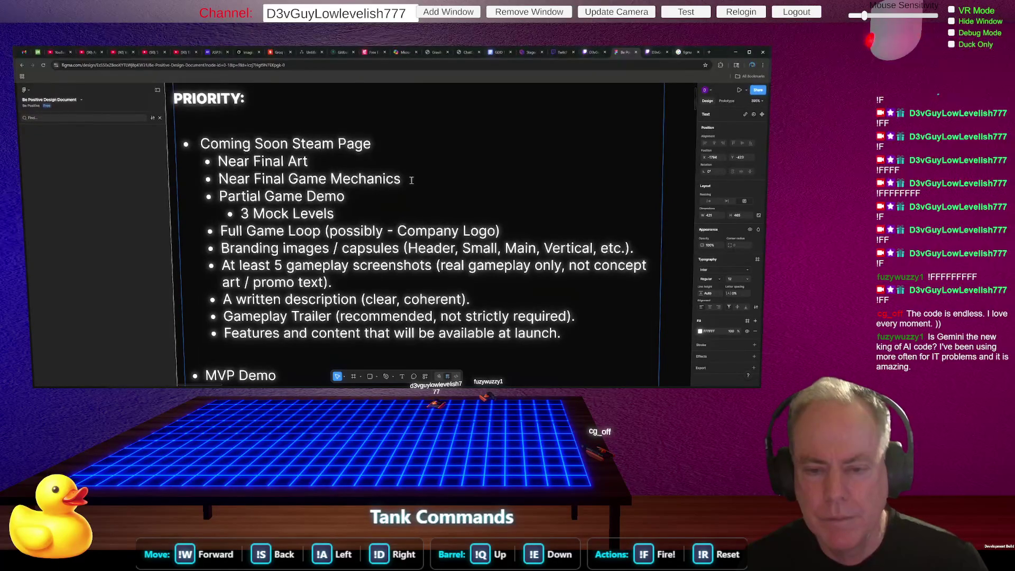
key(Tab)
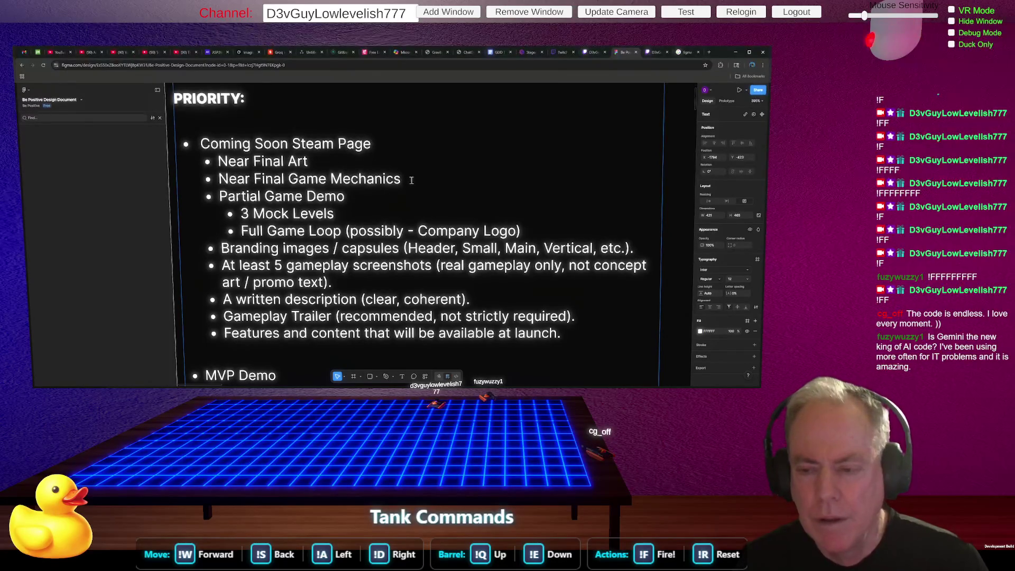
Reword the Full Game Loop note to '(Except possibly Company Logo)' and start a new line after it.
key(Right)
key(Right)
key(Right)
key(Right)
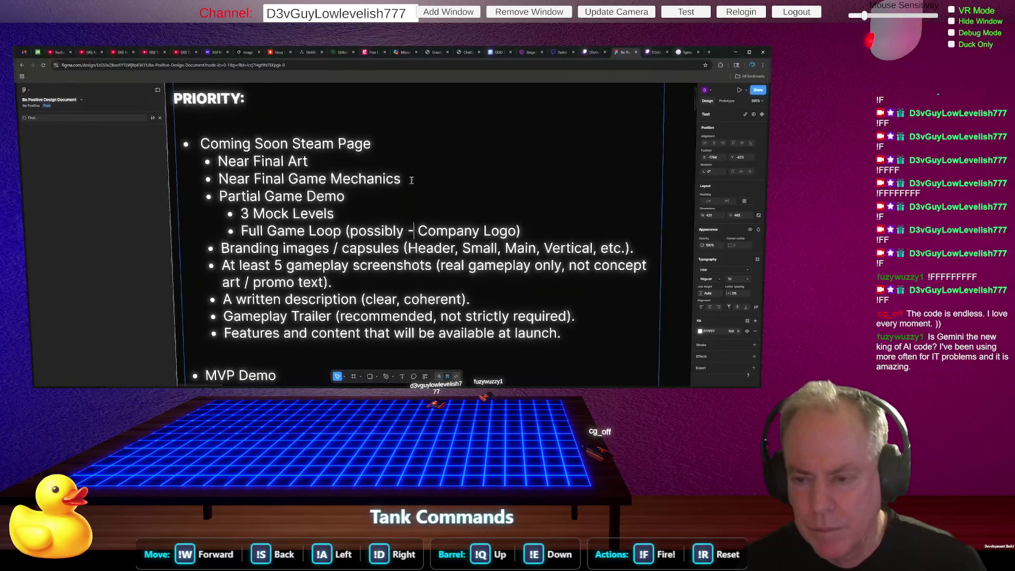
key(BackSpace)
key(BackSpace)
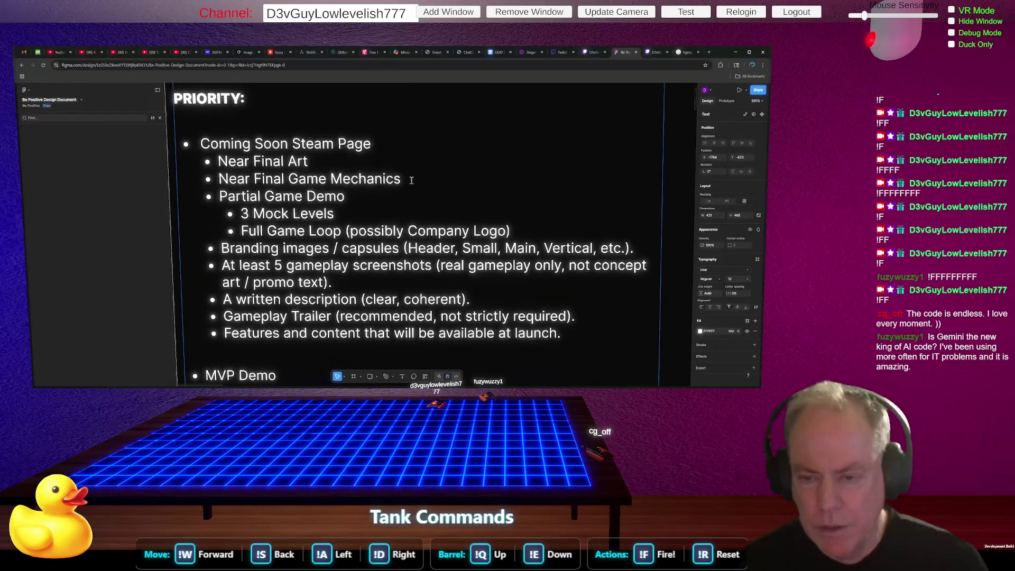
key(ctrl+Left)
text(()
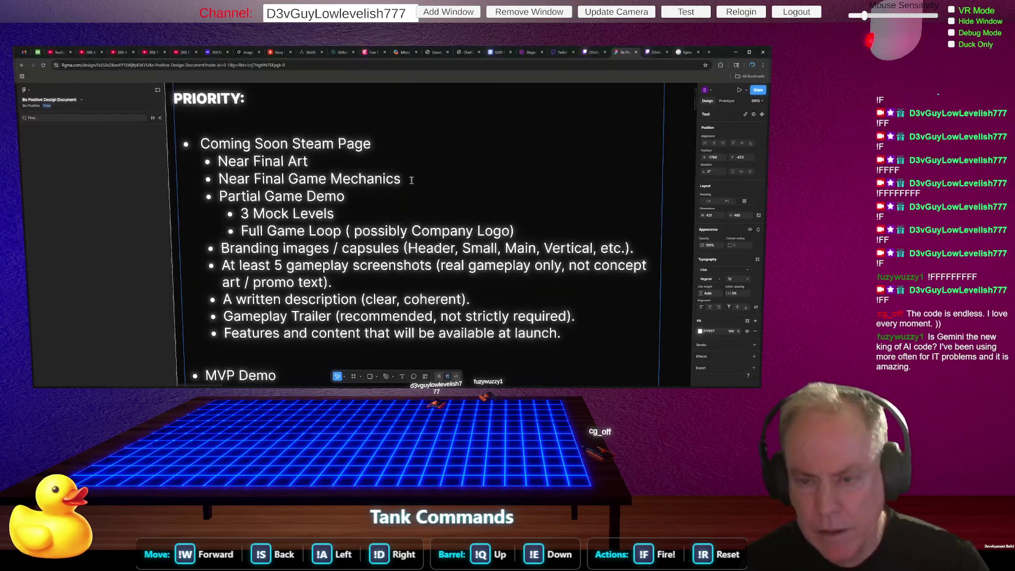
text(Except)
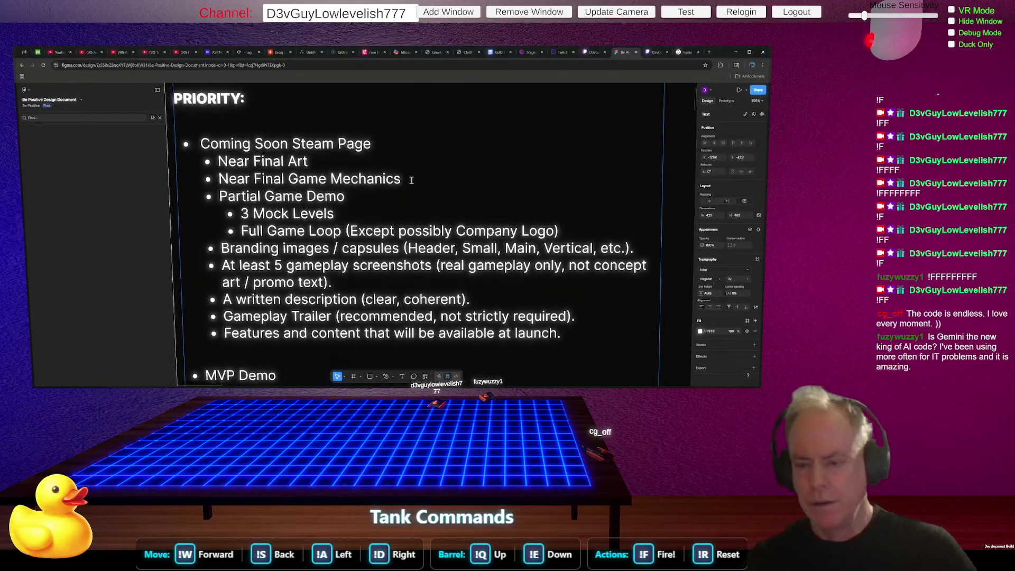
click(574, 233)
key(Return)
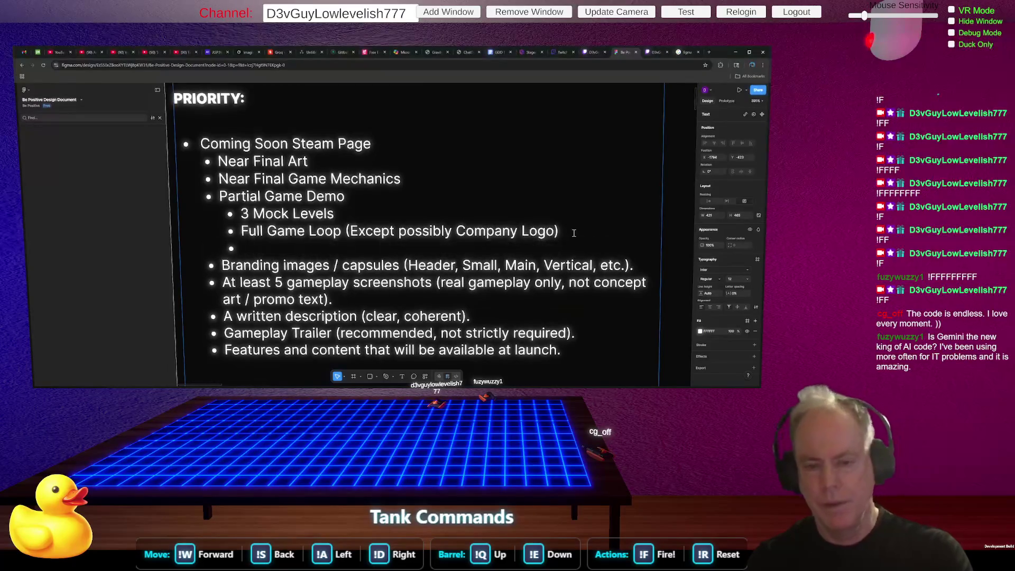
Outdent the empty line and remove its bullet, leaving a blank separator before Branding images.
key(shift+Tab)
key(shift+Tab)
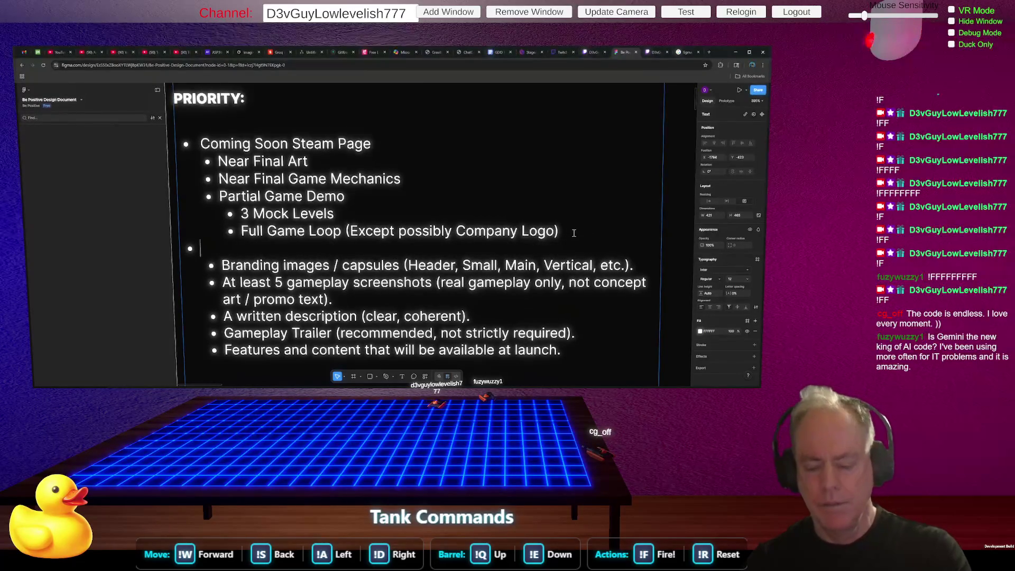
key(BackSpace)
key(Up)
key(Up)
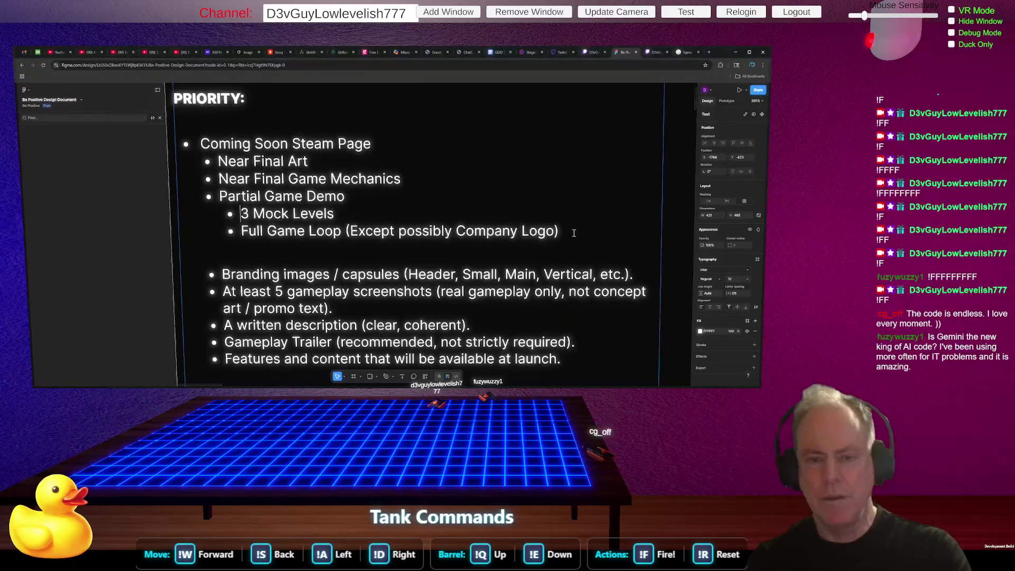
key(Home)
key(Up)
key(shift+Down)
key(shift+Down)
key(shift+Down)
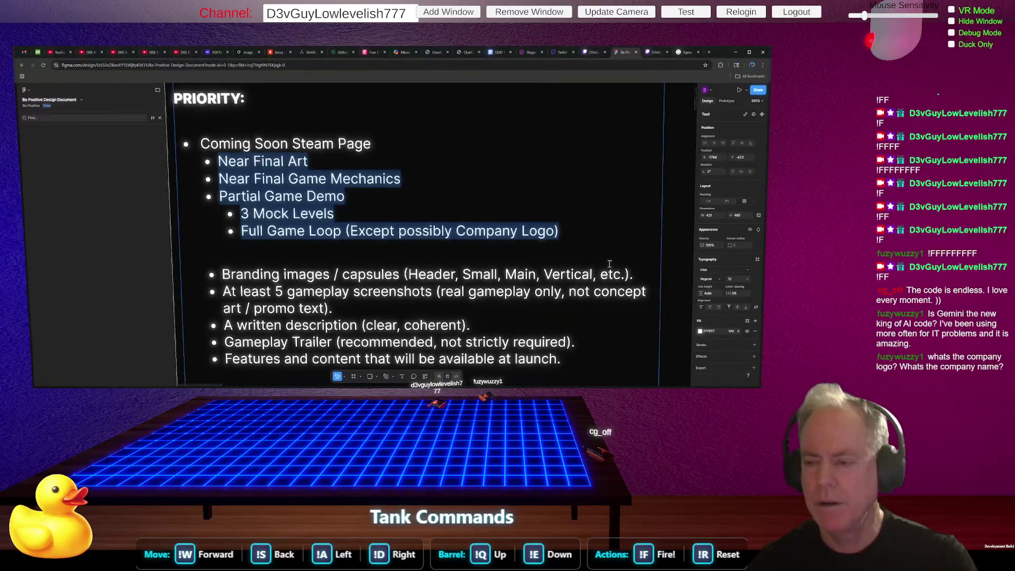
key(alt+Tab)
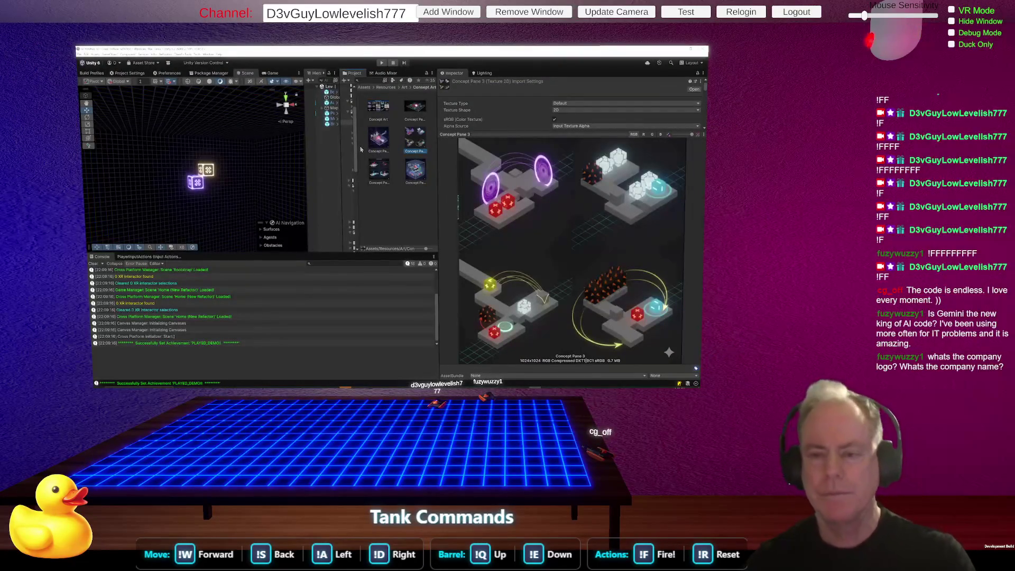
Show the Company Logo images under Art > Steam Page in Unity's Project panel, then bring ChatGPT forward.
drag(363, 161, 403, 165)
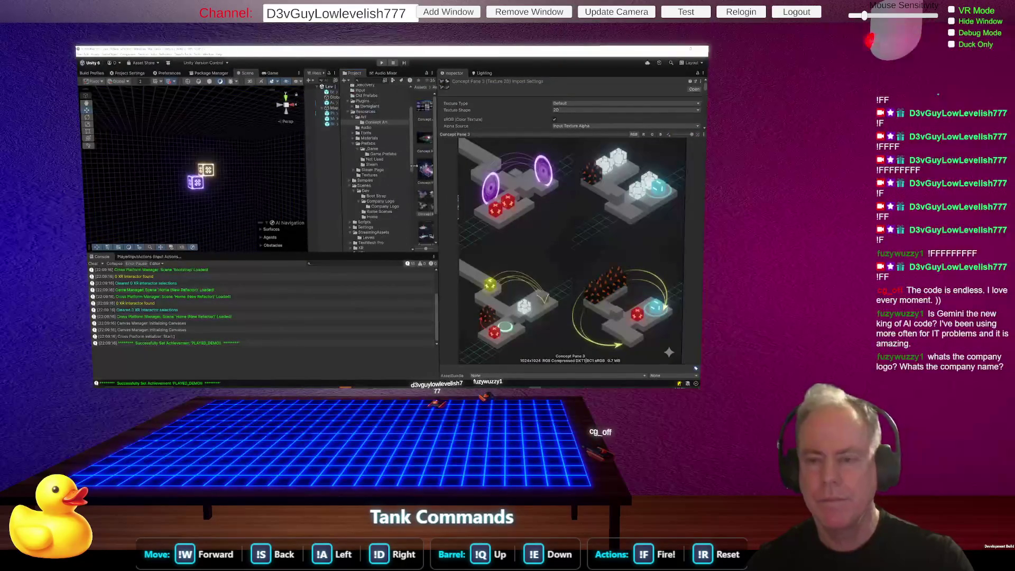
click(375, 119)
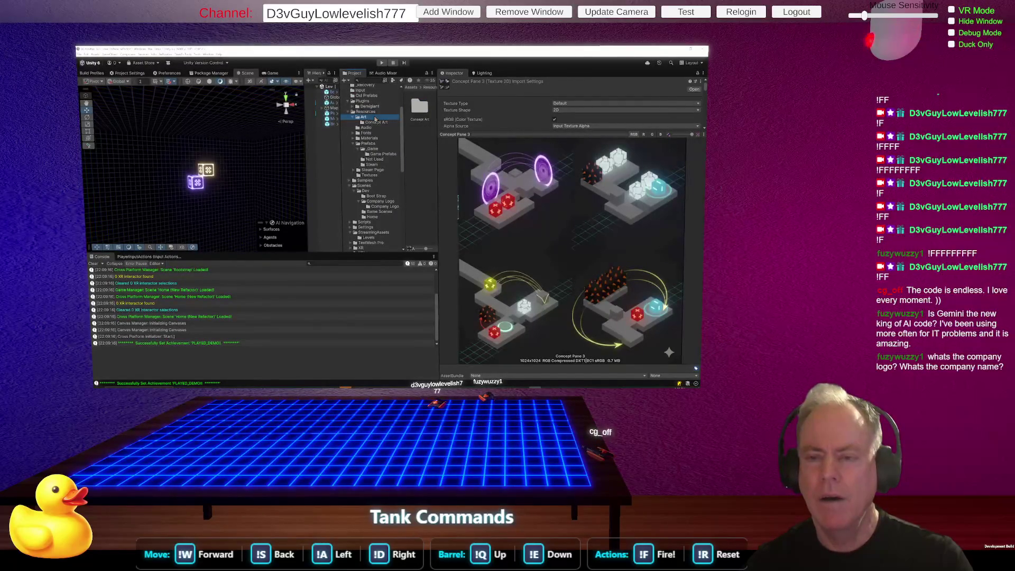
click(382, 170)
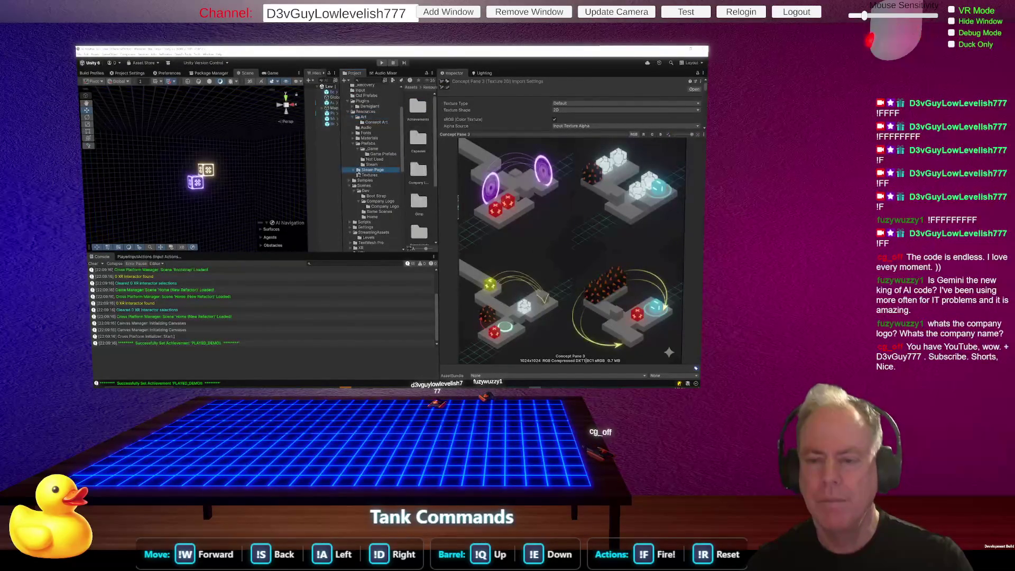
click(356, 169)
click(389, 186)
drag(404, 180, 381, 181)
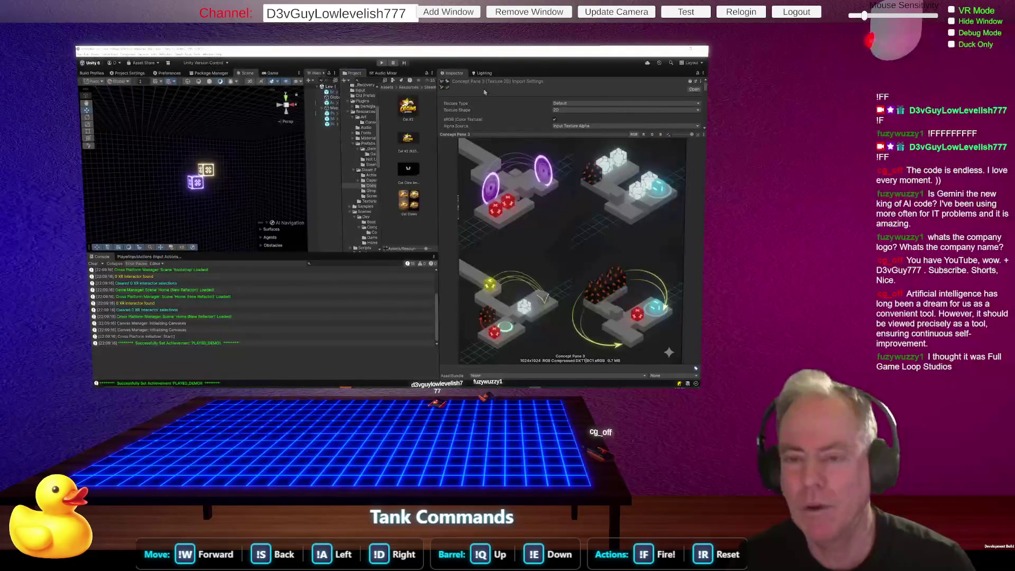
key(alt+Tab)
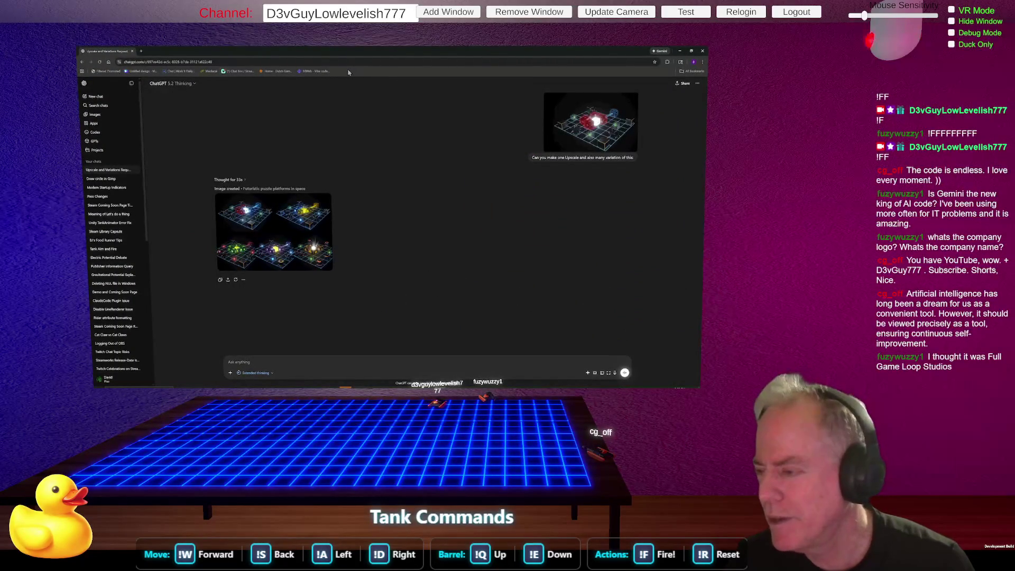
Switch from the ChatGPT image chat back to the Figma PRIORITY list.
key(alt+Tab)
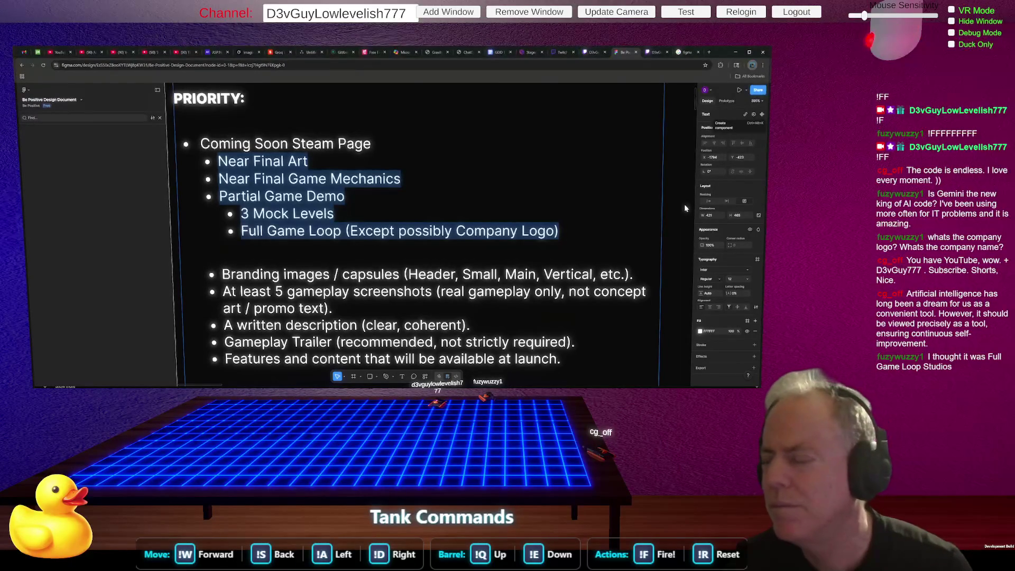
Switch from the Figma PRIORITY list to the YouTube channel page.
key(alt+Tab)
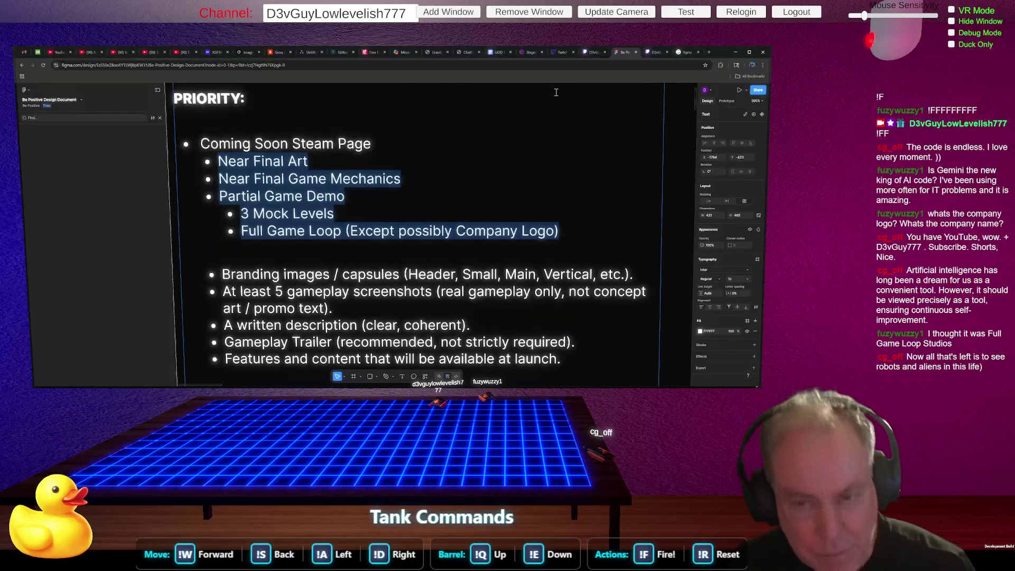
key(alt+Tab)
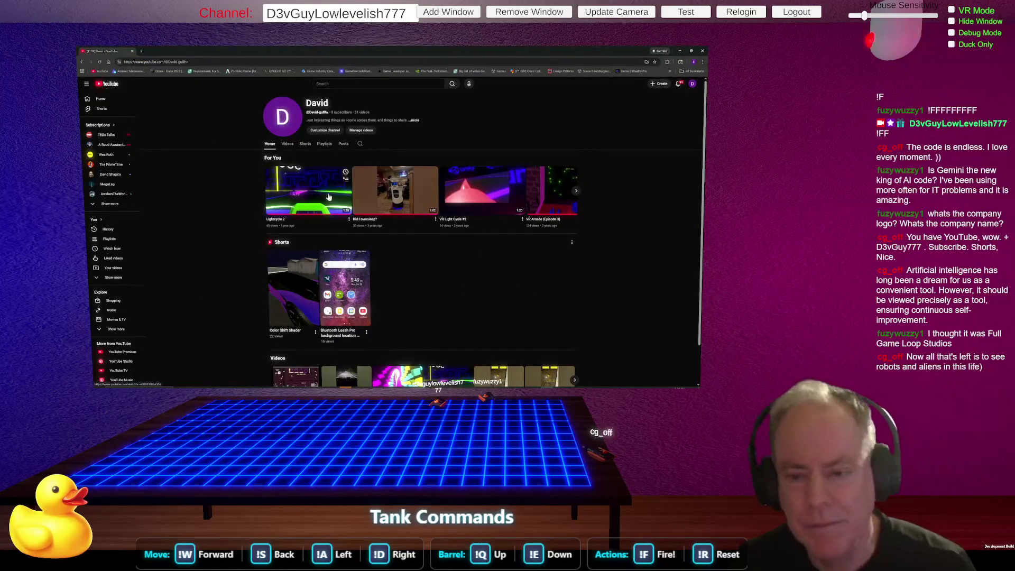
Play and pause the 'Did I oversleep?' video, then return to the Figma PRIORITY list.
click(393, 194)
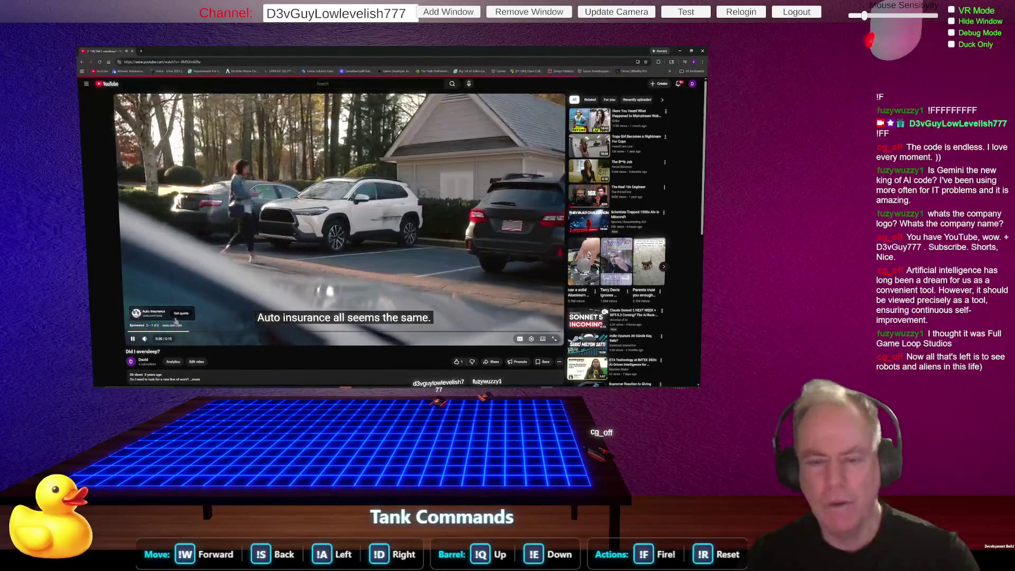
click(252, 226)
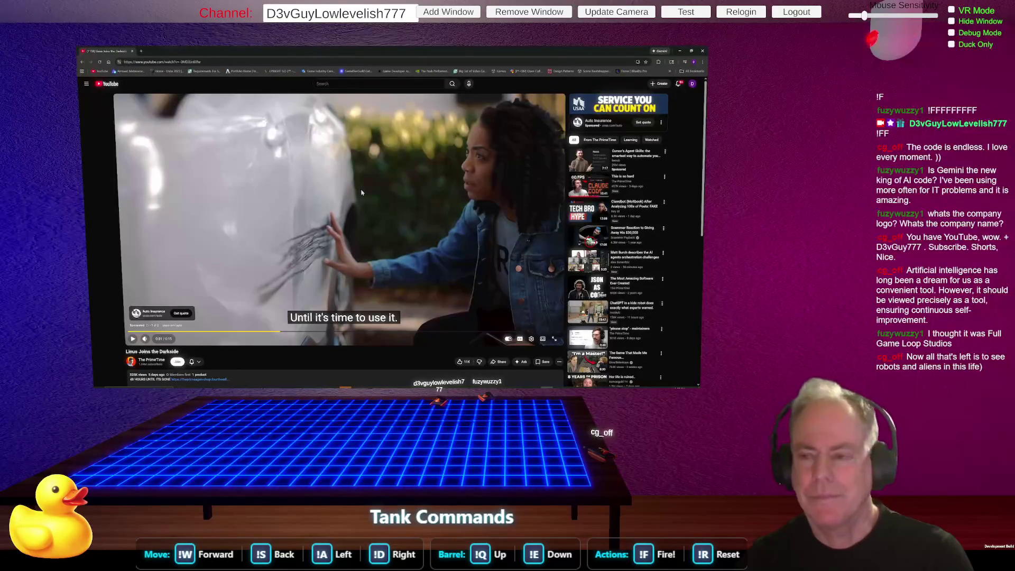
key(alt+Tab)
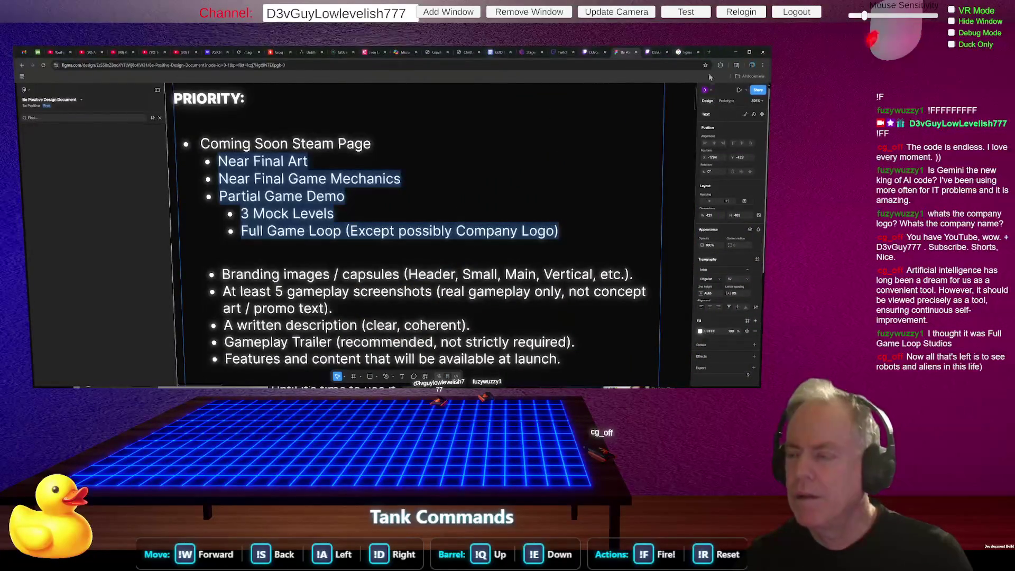
Open YouTube in a new Chrome tab.
click(709, 52)
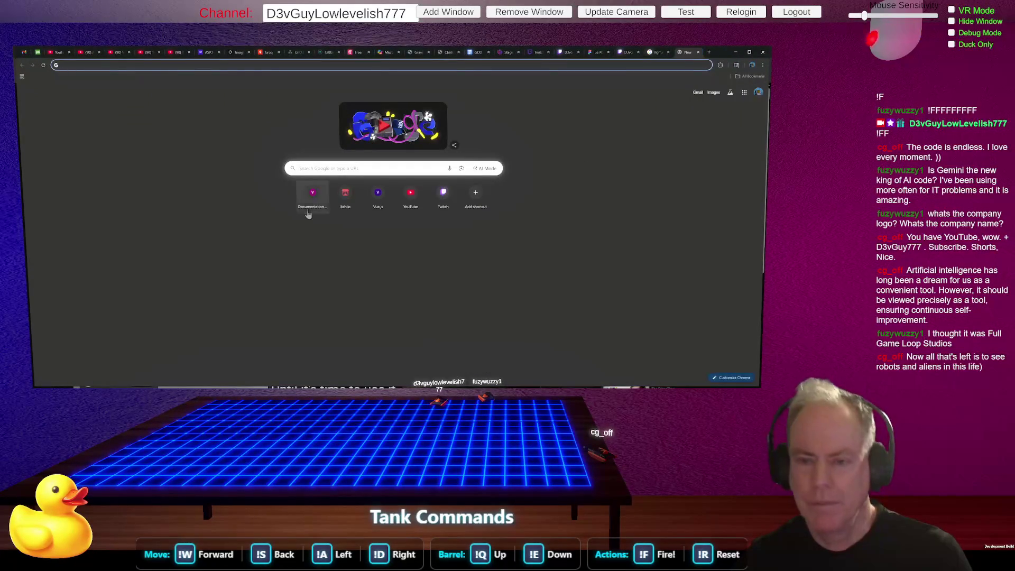
click(402, 200)
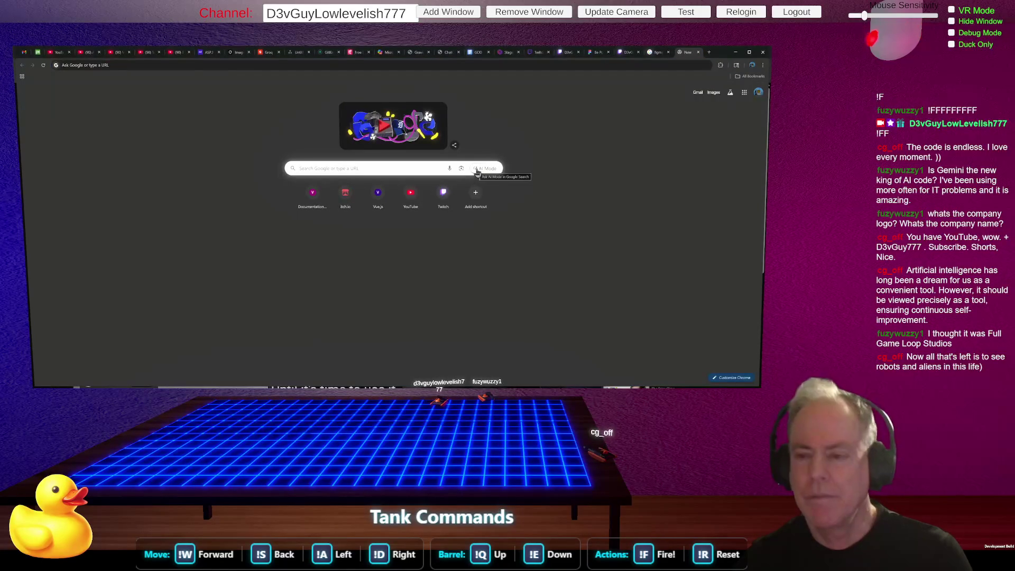
click(413, 197)
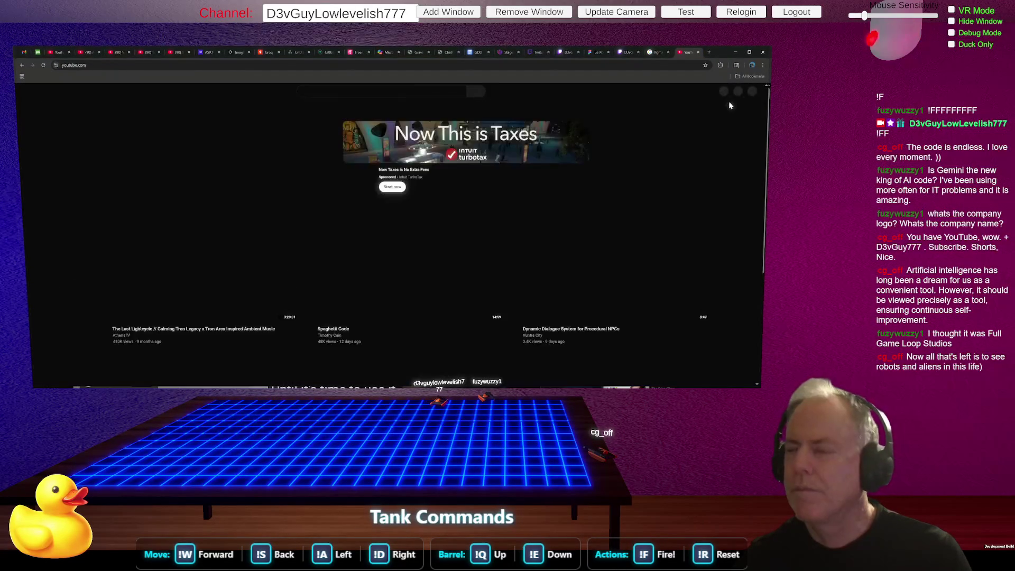
scroll(733, 100, down, 3)
click(751, 93)
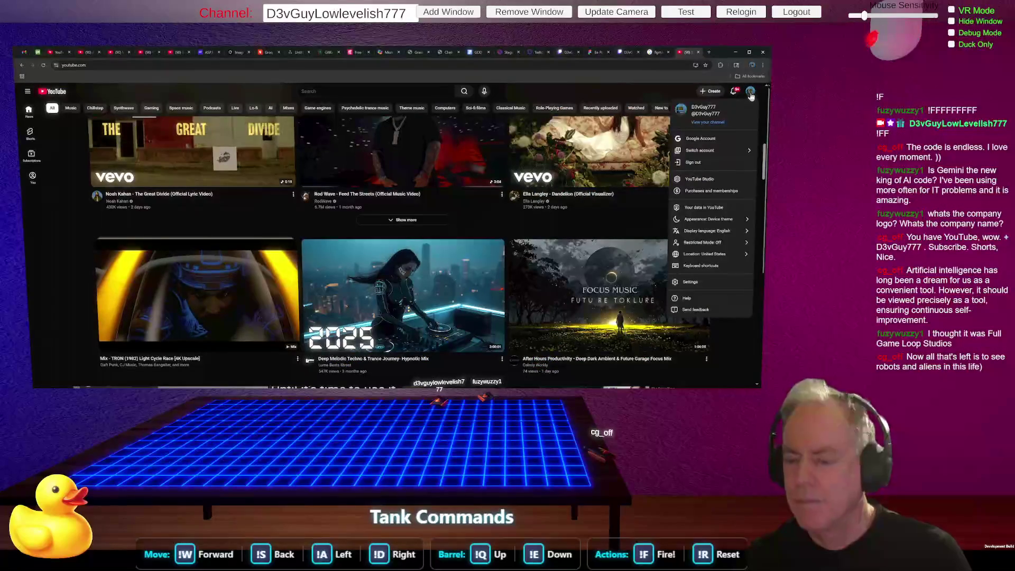
Play and pause the Deep Melodic Techno & Trance Journey mix, then restore the window to a smaller size.
click(476, 291)
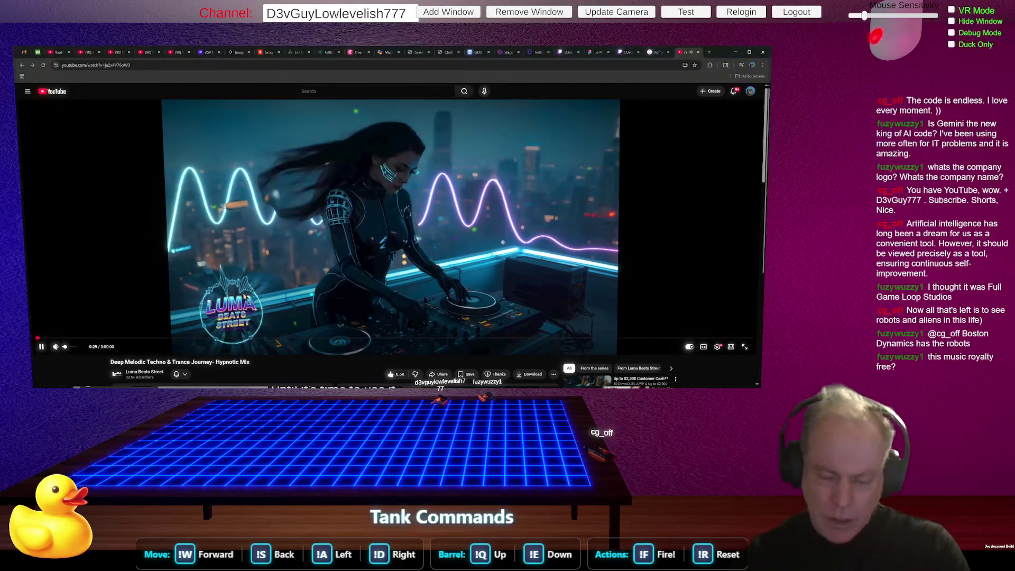
click(450, 182)
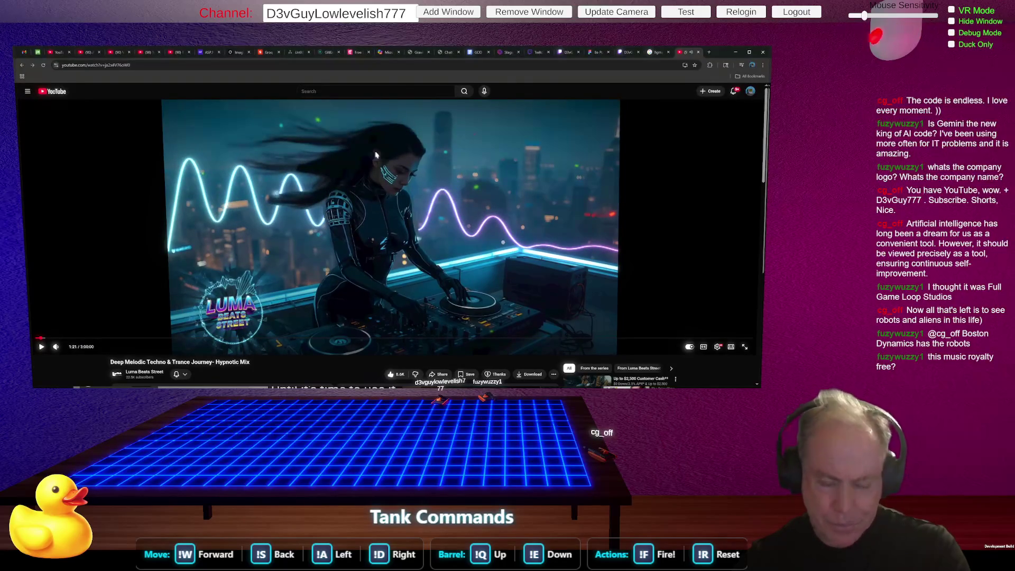
click(750, 52)
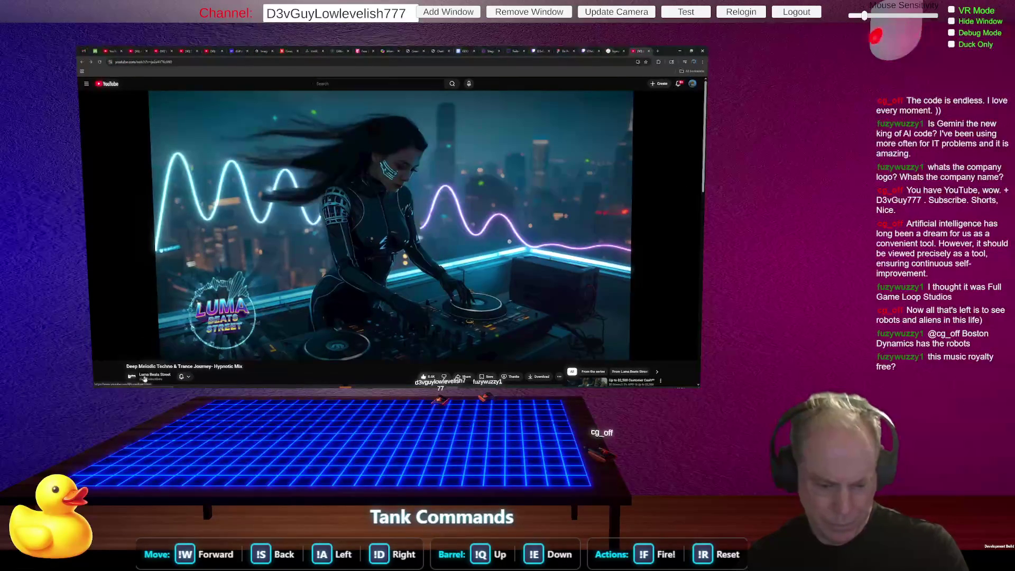
click(160, 378)
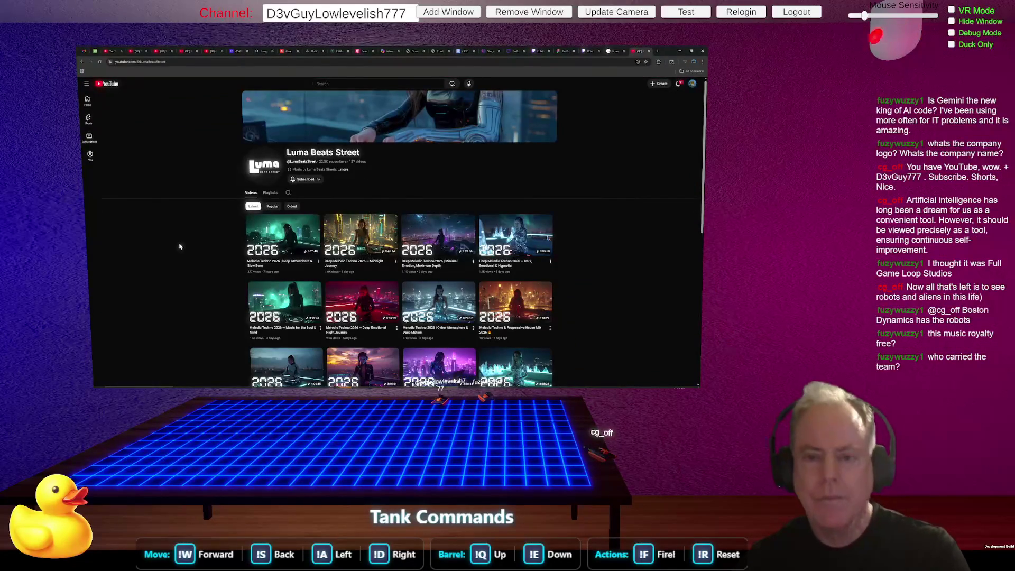
Open the Luma Beats Street About panel showing its full description and channel stats.
click(344, 169)
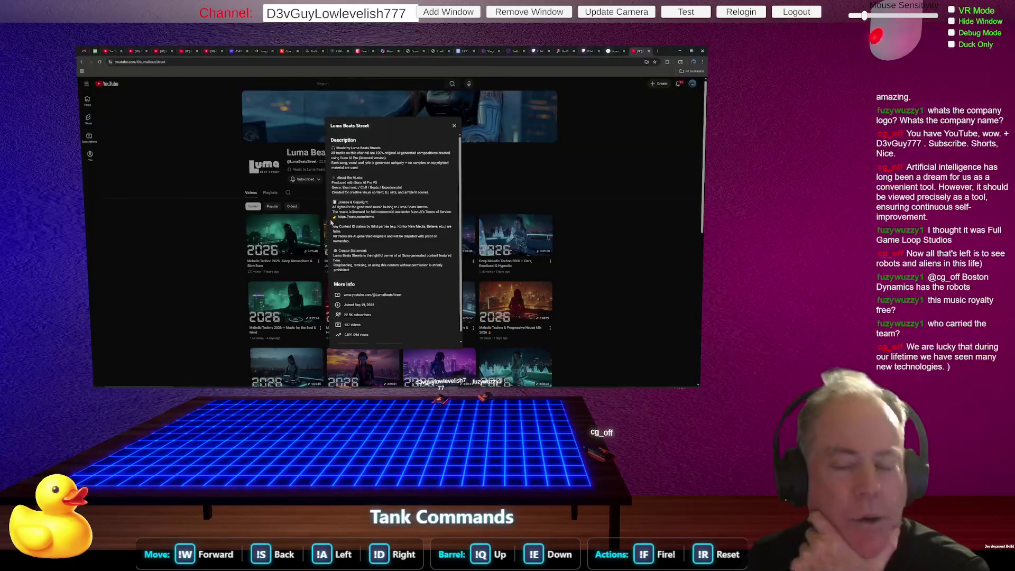
Close the Luma Beats Street tab and return to the Figma Be Positive Design Document tab.
click(648, 243)
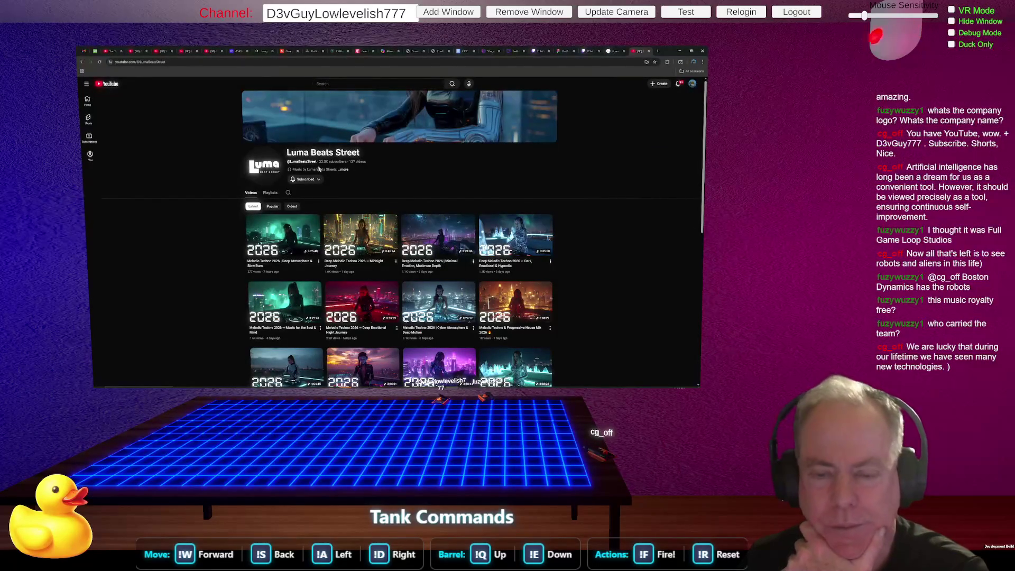
click(343, 170)
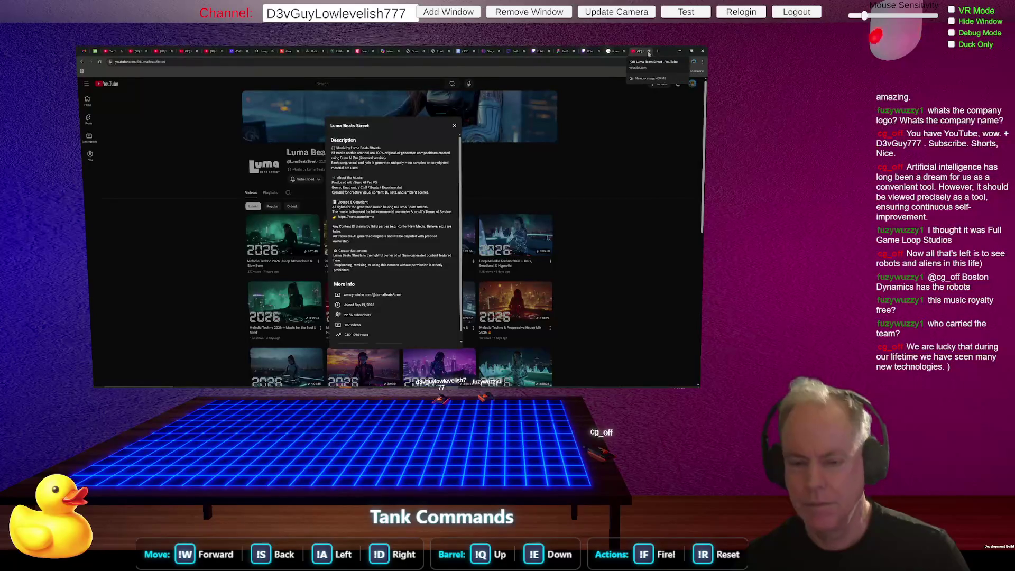
click(649, 51)
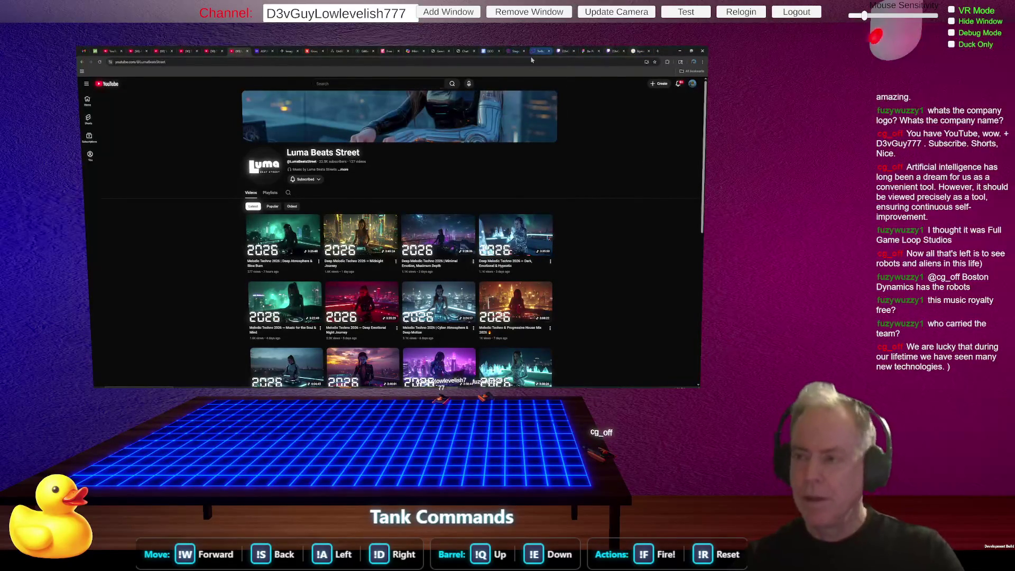
click(588, 52)
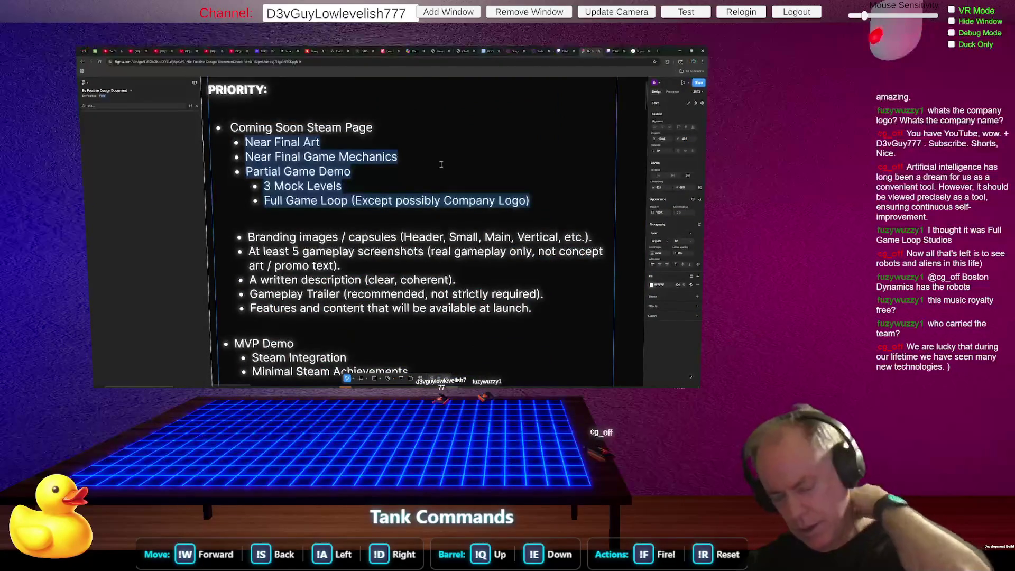
click(380, 141)
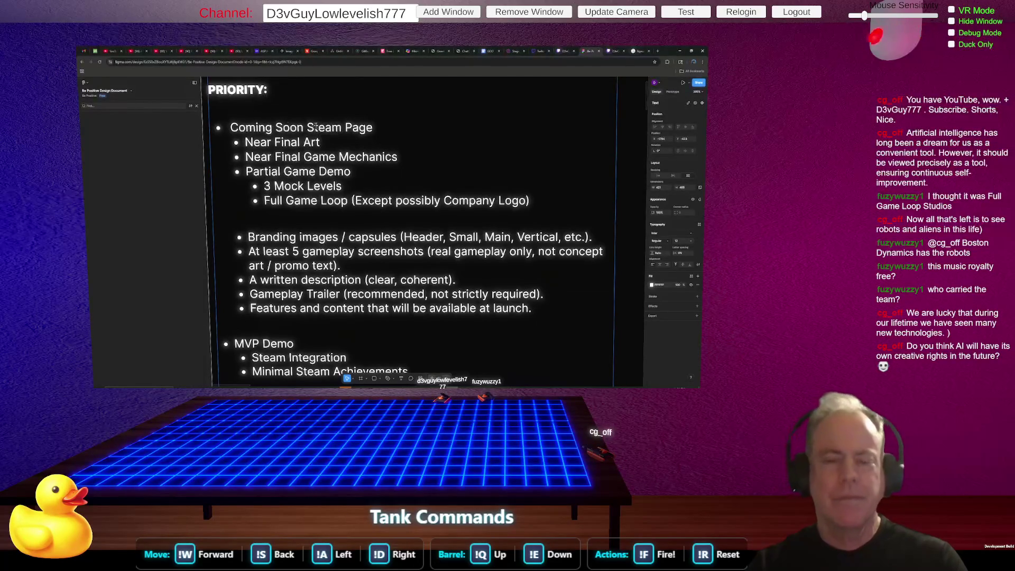
Copy the Coming Soon Steam Page through Full Game Loop lines from Figma over to ChatGPT.
mouse_move(231, 128)
mouse_down()
mouse_move(324, 157)
mouse_move(343, 186)
mouse_move(557, 201)
mouse_up()
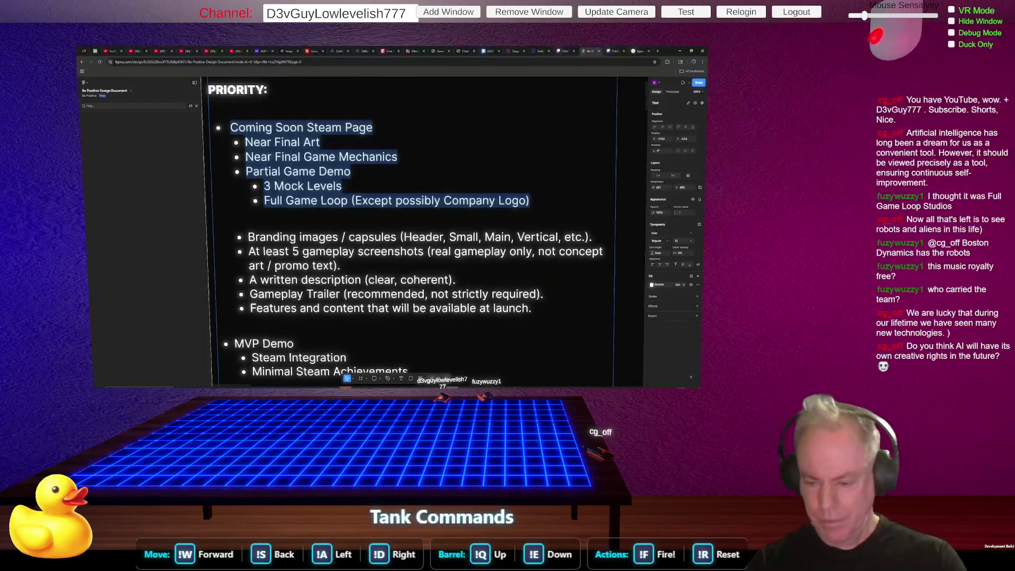
key(alt+Tab)
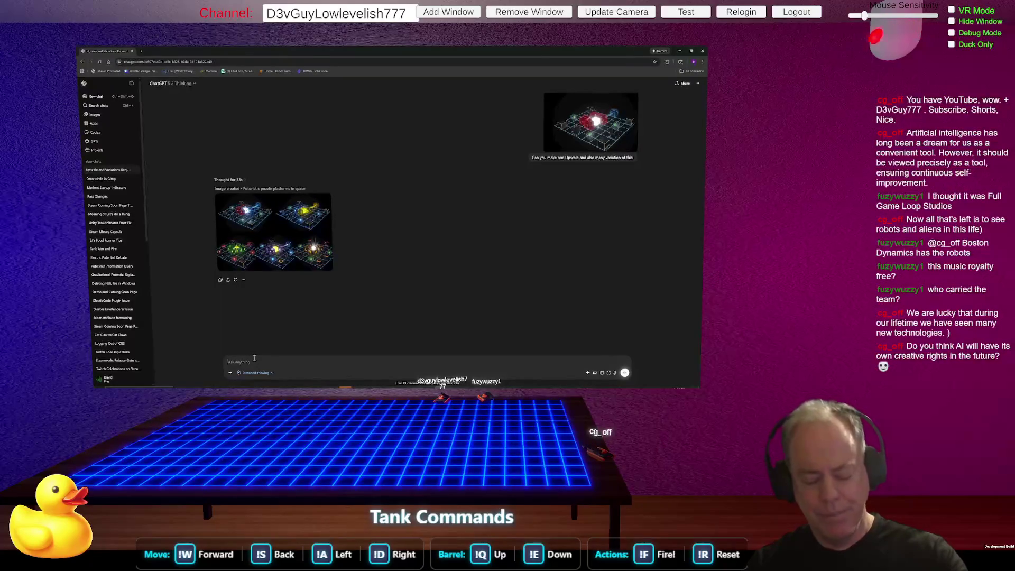
key(ctrl+f)
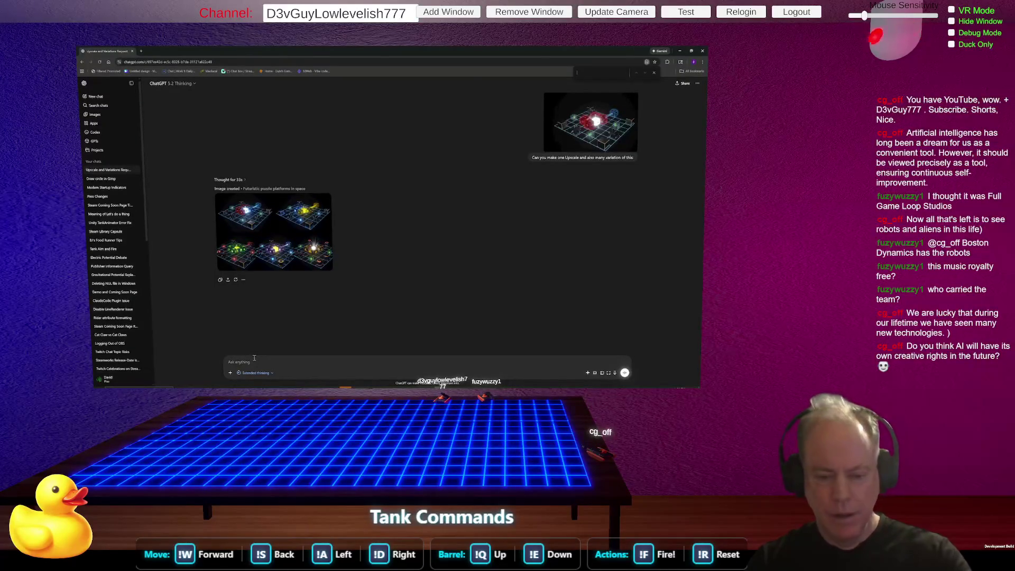
click(254, 359)
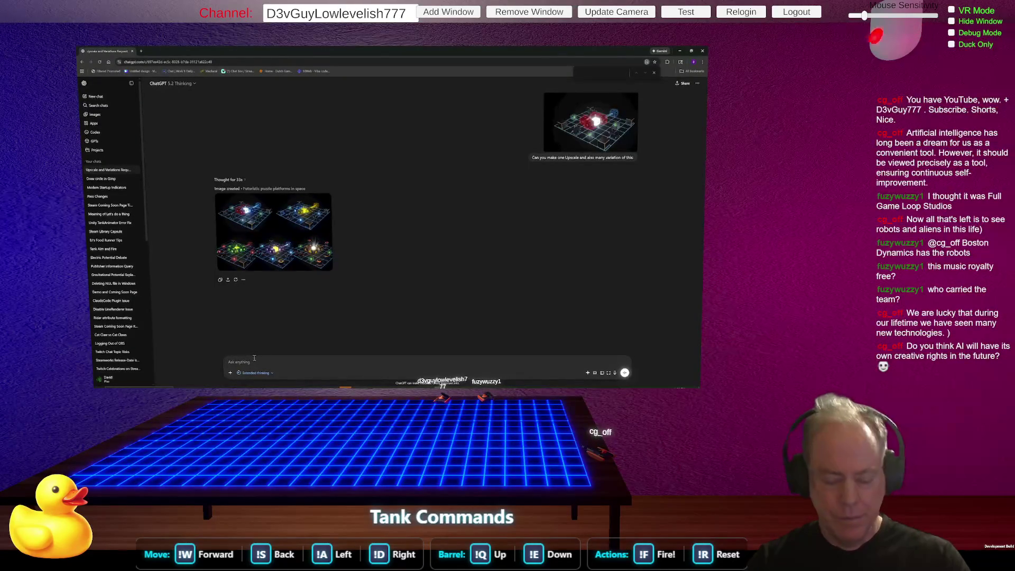
key(ctrl+v)
click(254, 360)
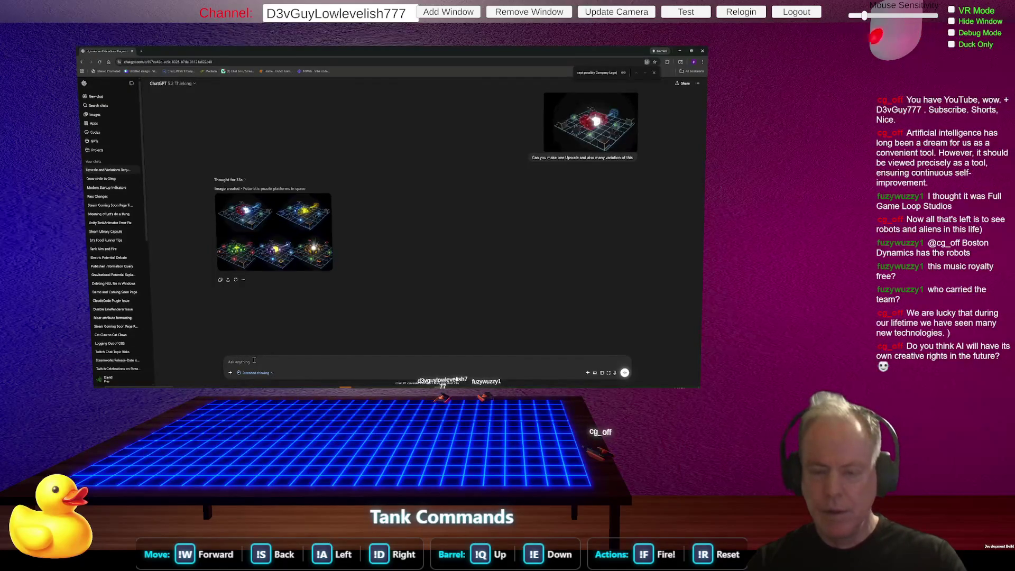
Paste the six priority lines into the ChatGPT message box, leaving them unsent.
key(alt+Tab)
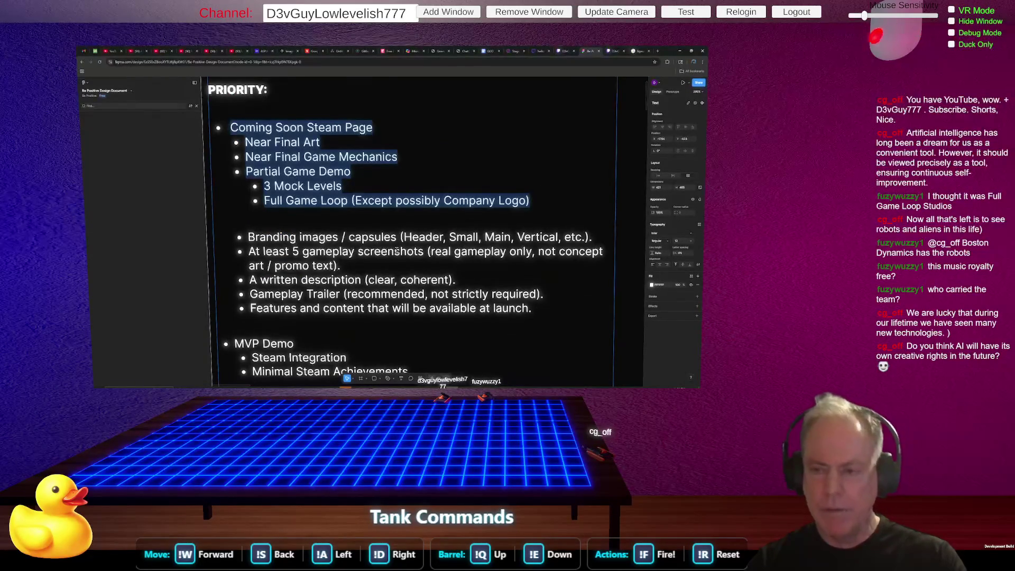
key(alt+Tab)
click(280, 363)
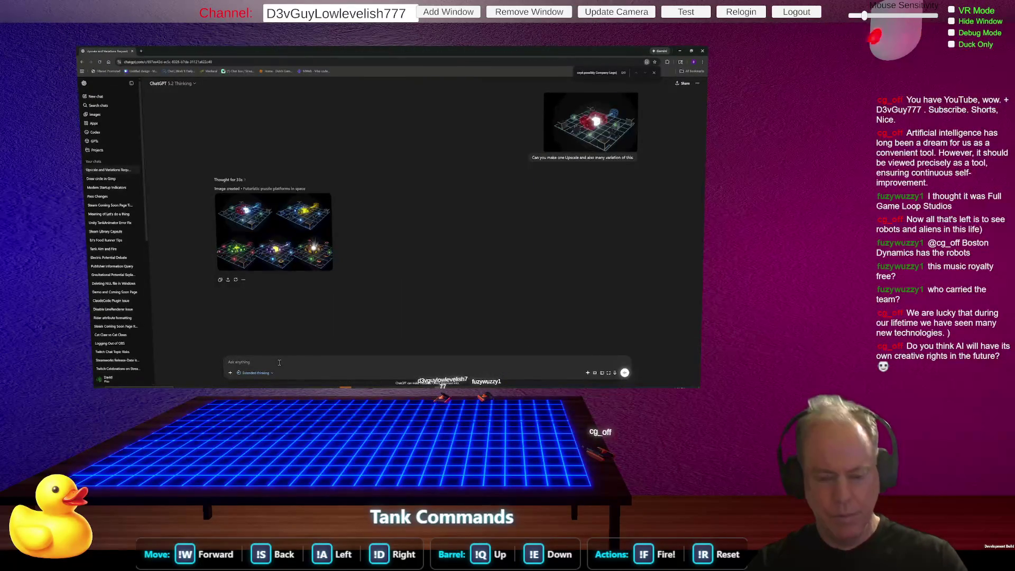
key(ctrl+v)
click(289, 335)
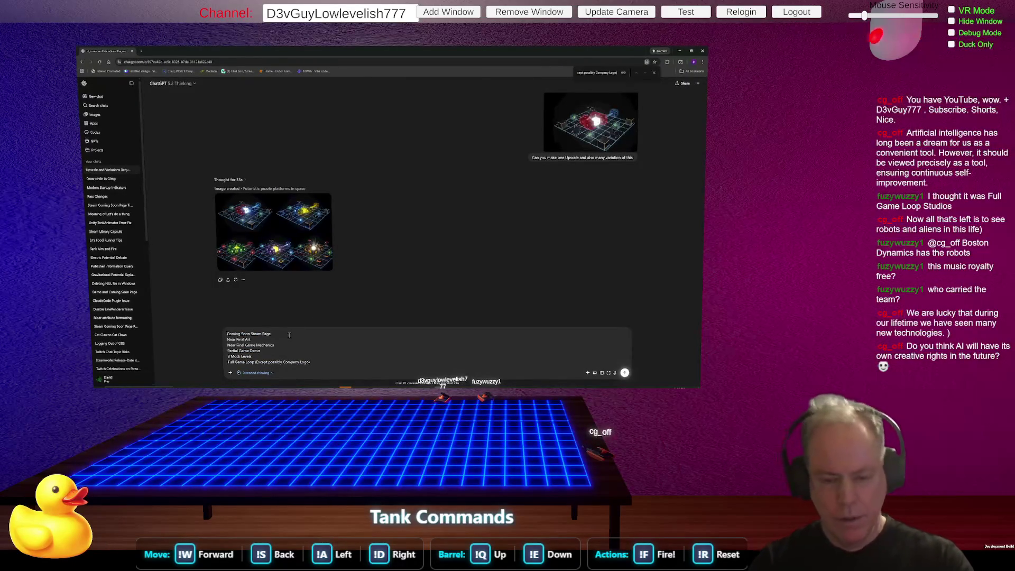
Reword the prompt's opening line to 'Would you elaborate and extend as necessary this list:' and send it.
text(()
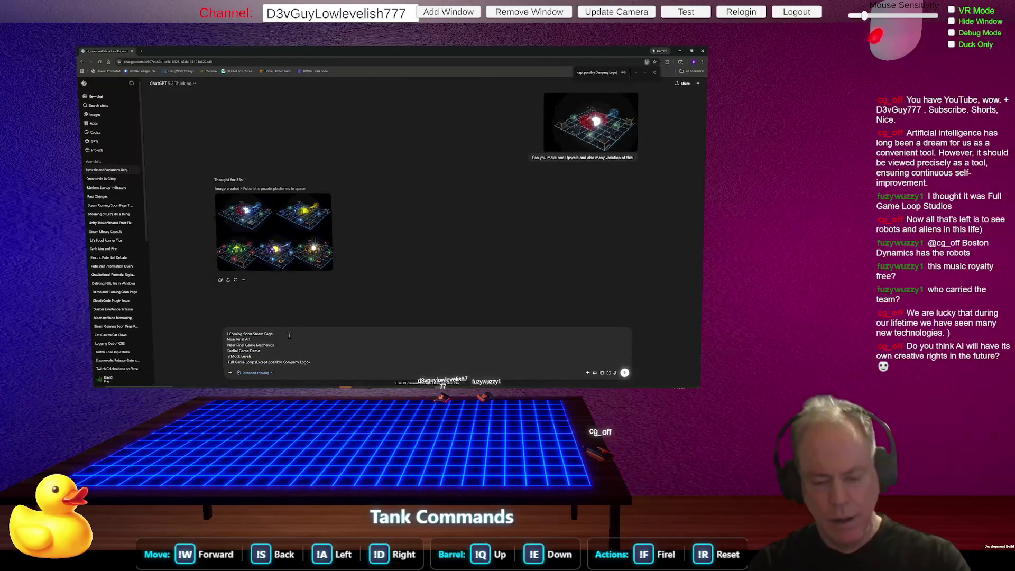
click(289, 335)
text(I'm making )
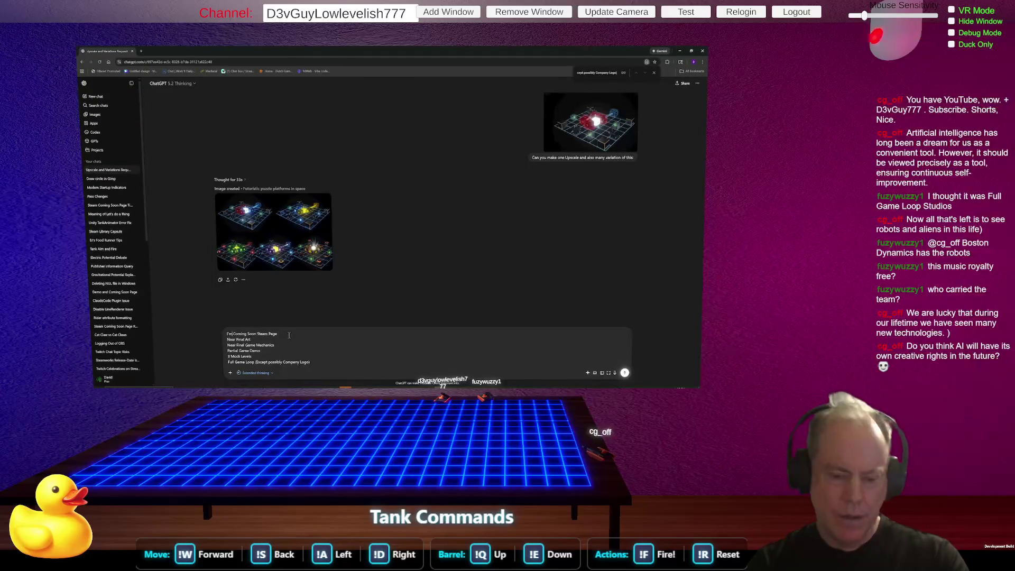
text(a)
click(289, 335)
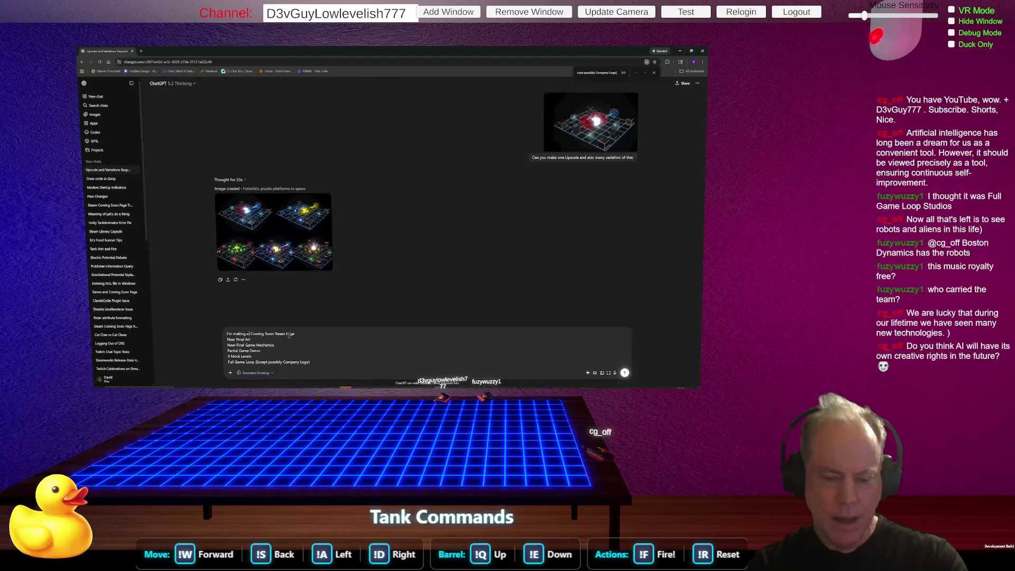
click(289, 336)
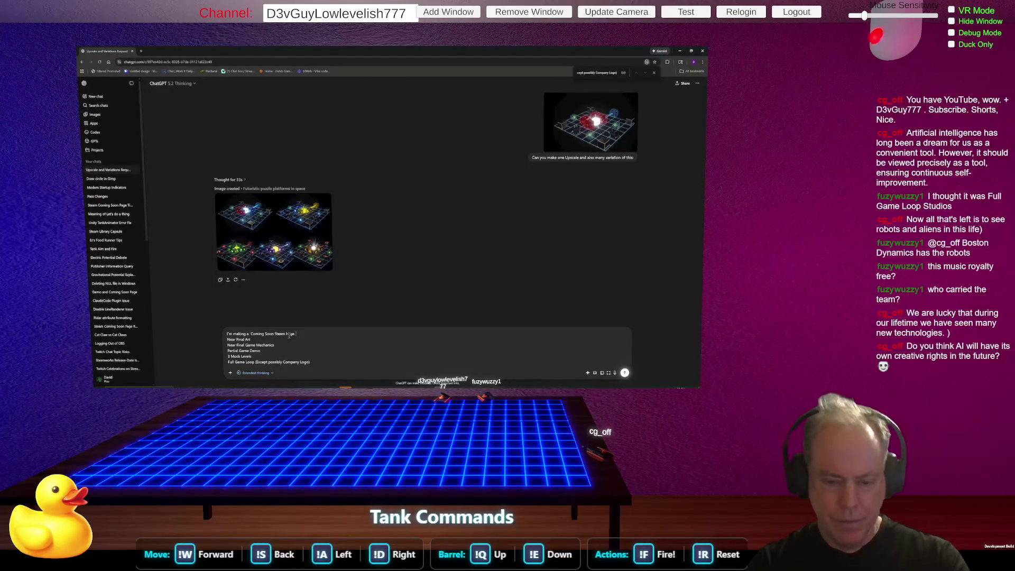
text( Is this everything I)
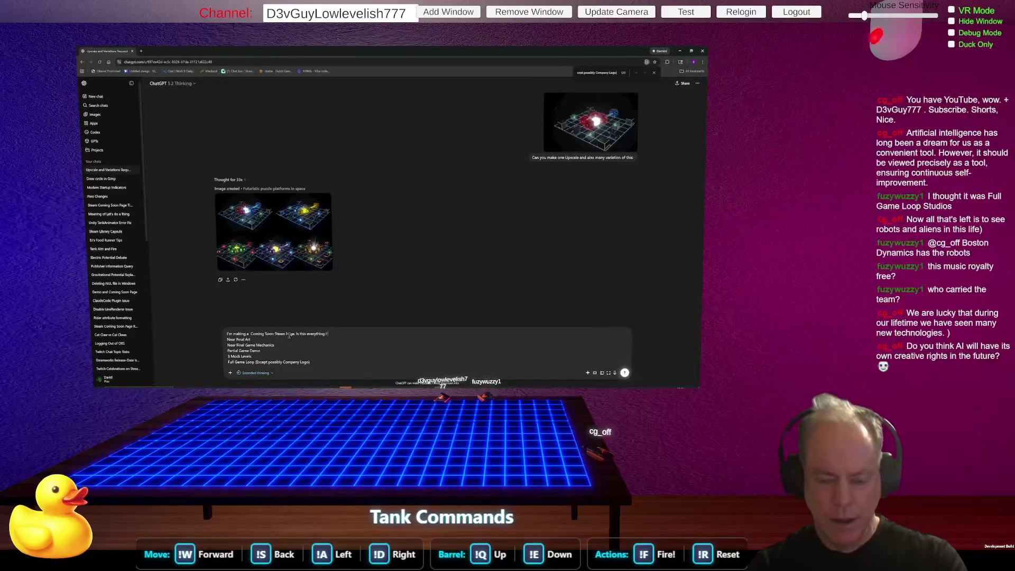
key(ctrl+BackSpace)
key(ctrl+BackSpace)
key(ctrl+BackSpace)
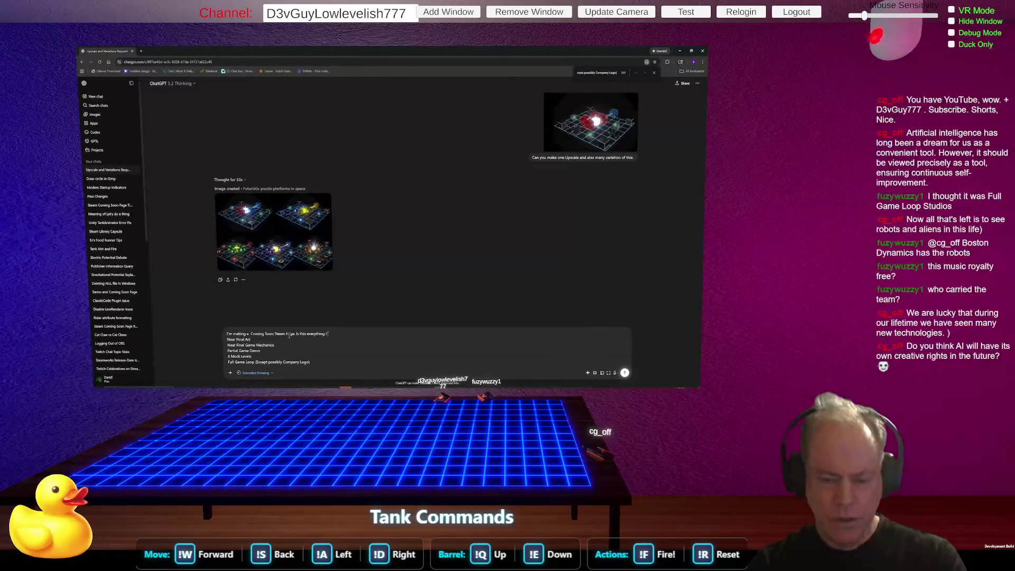
text(a)
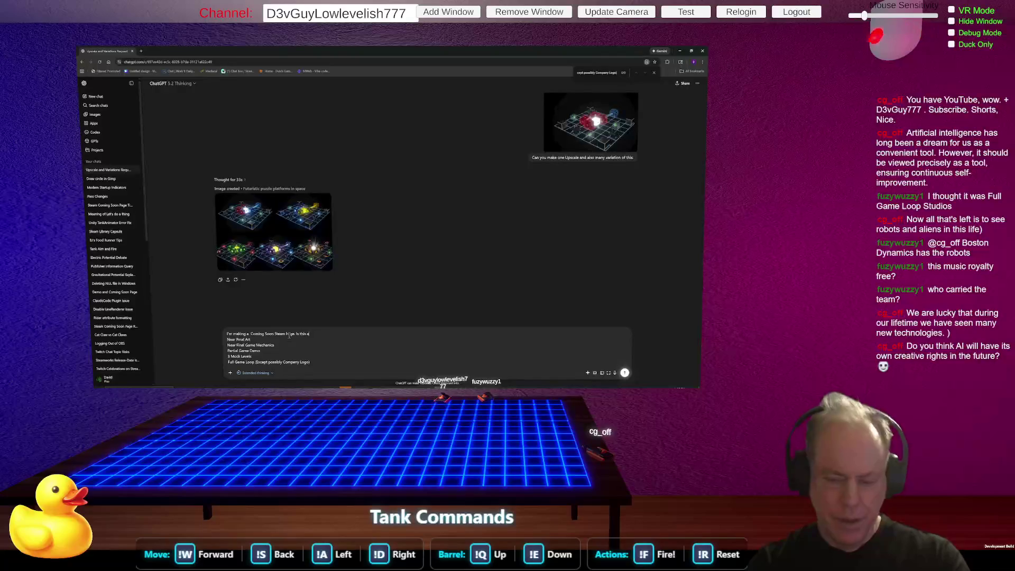
key(ctrl+BackSpace)
key(ctrl+BackSpace)
key(ctrl+BackSpace)
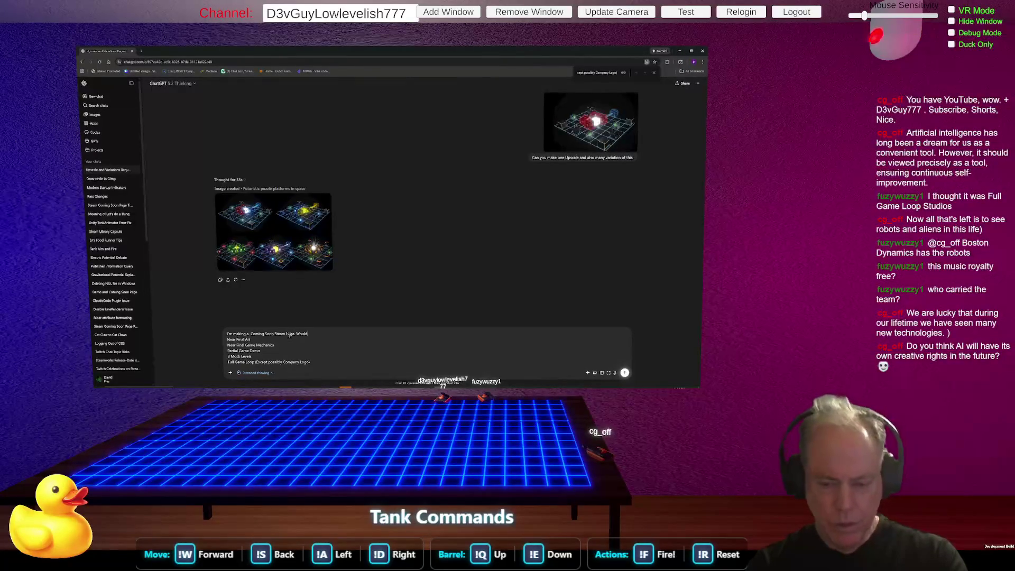
text( y)
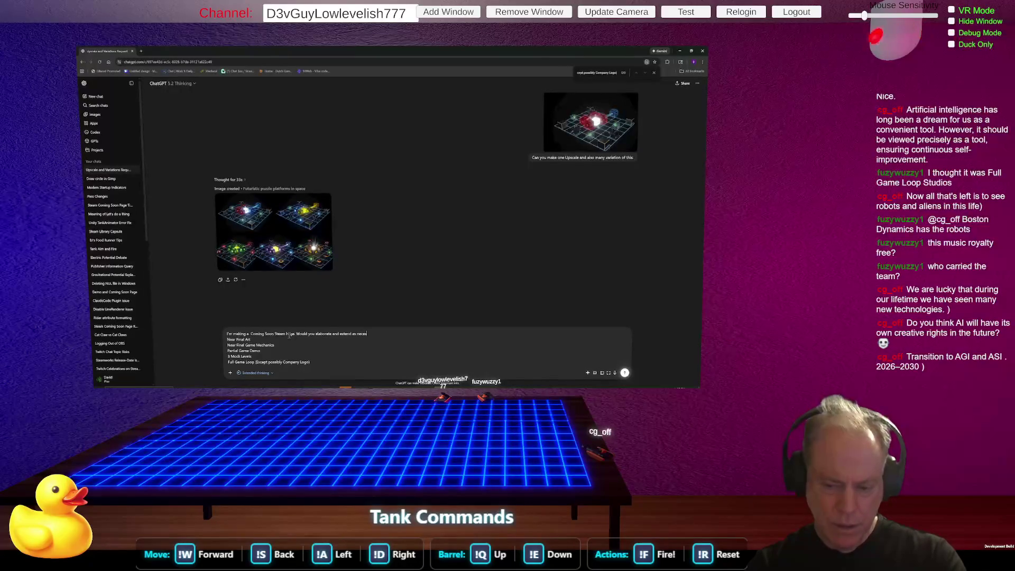
text(this)
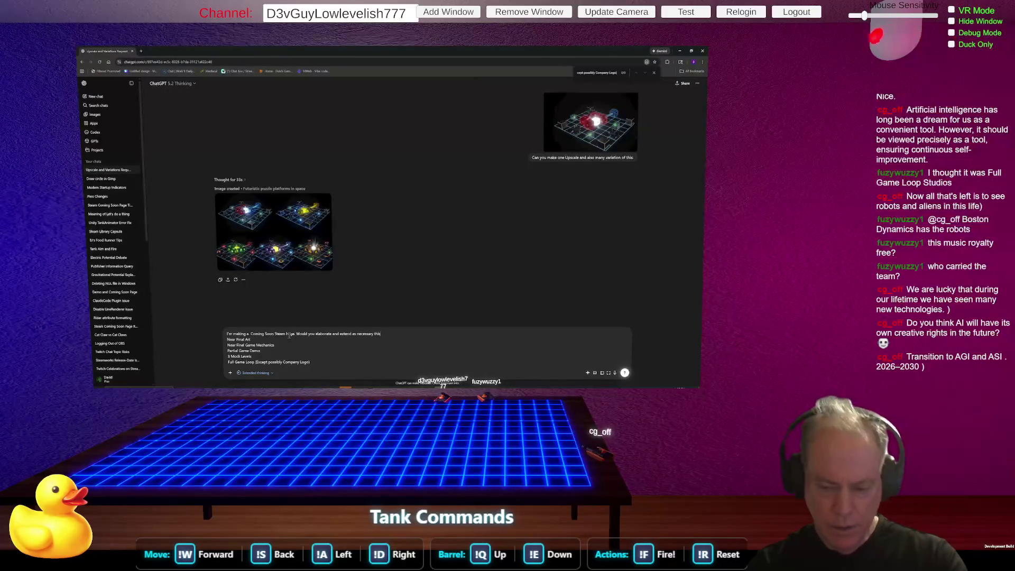
text( list:)
key(shift+Return)
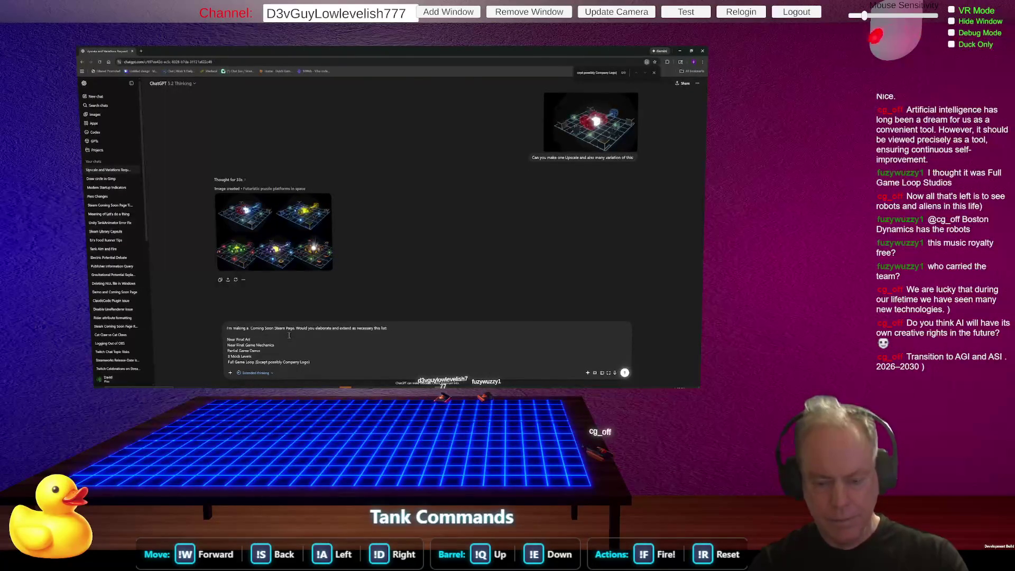
key(Return)
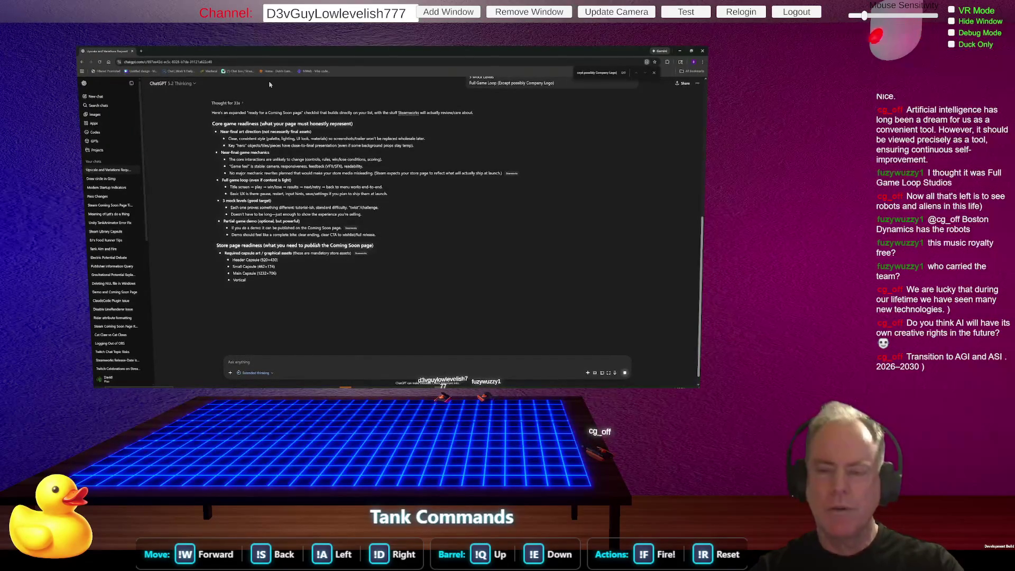
Return to the Figma PRIORITY list after ChatGPT finishes its checklist.
key(alt+Tab)
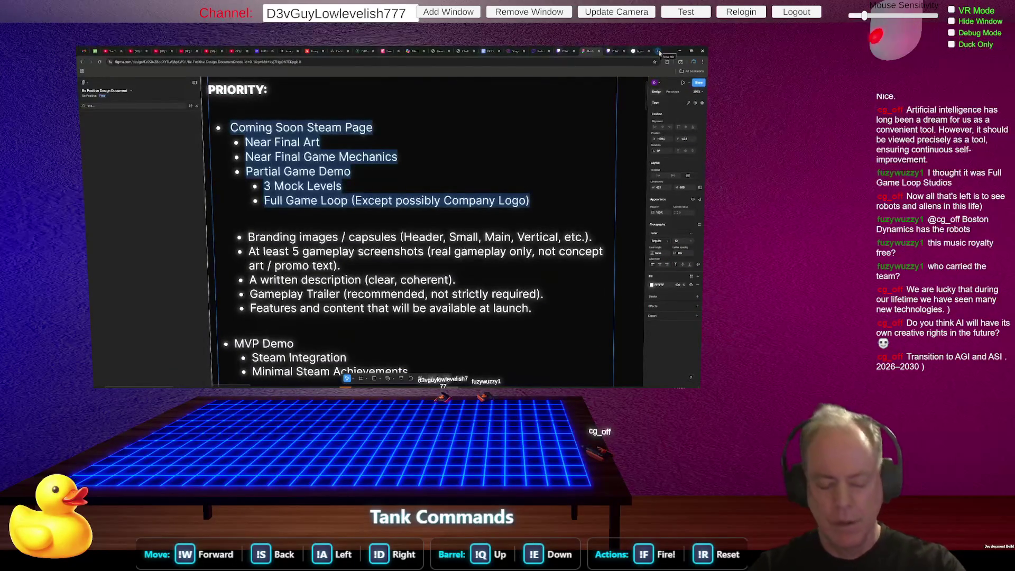
Search Google for 'What is AGI' in a new tab.
click(658, 51)
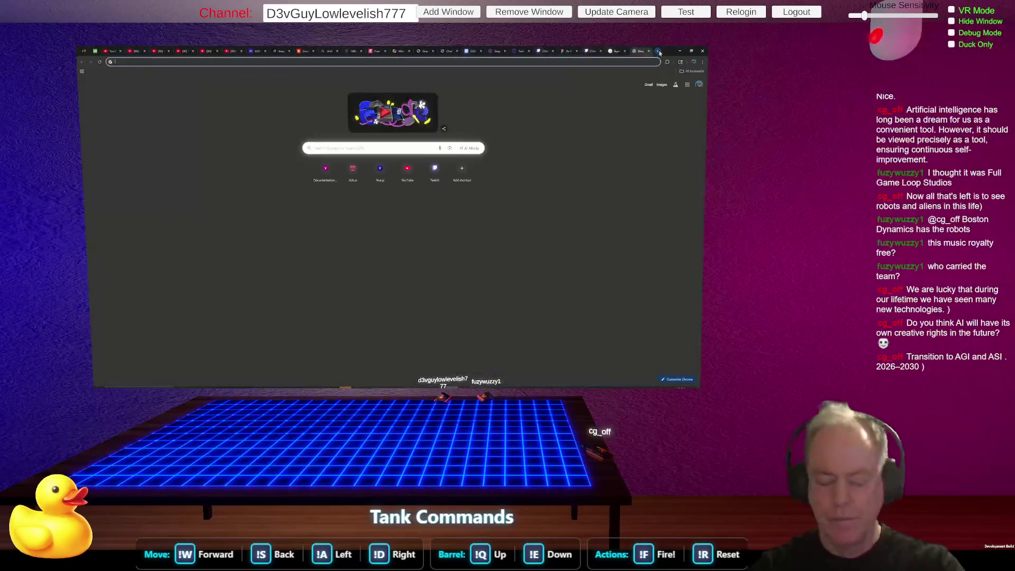
text(What is AGI)
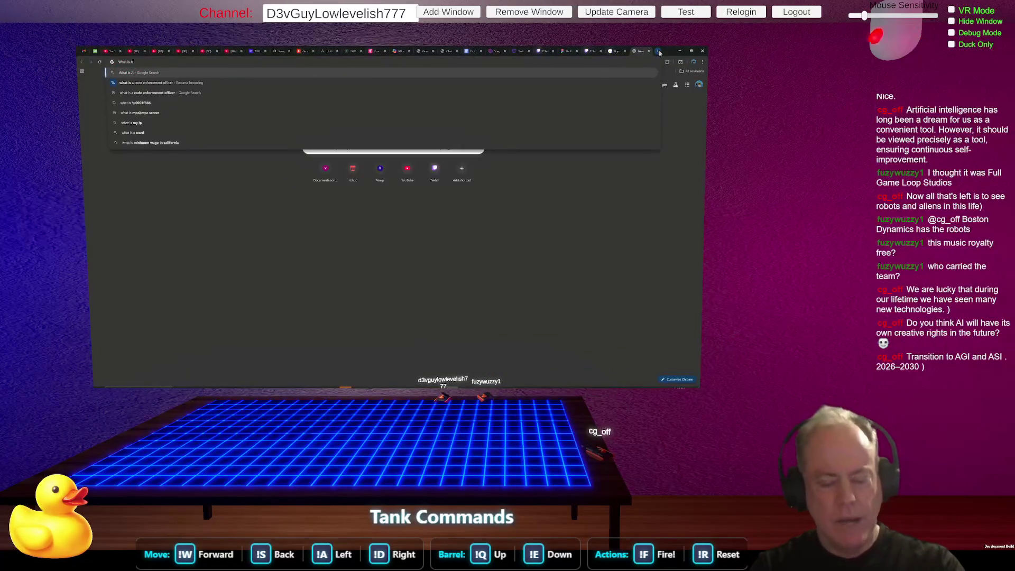
key(Return)
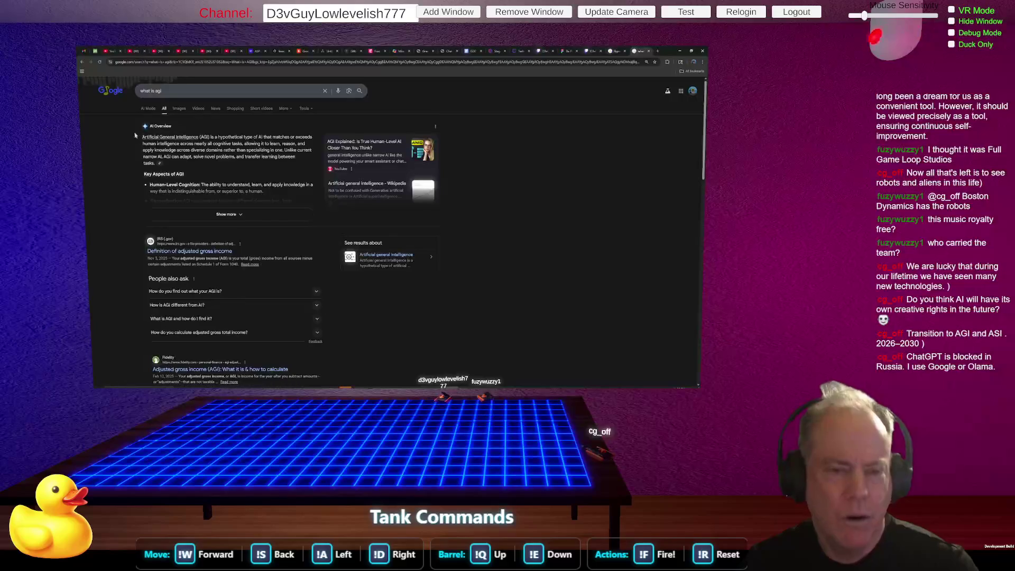
Highlight 'matches or exceeds human intelligence across nearly all cognitive tasks' in the AGI AI Overview.
drag(139, 138, 295, 164)
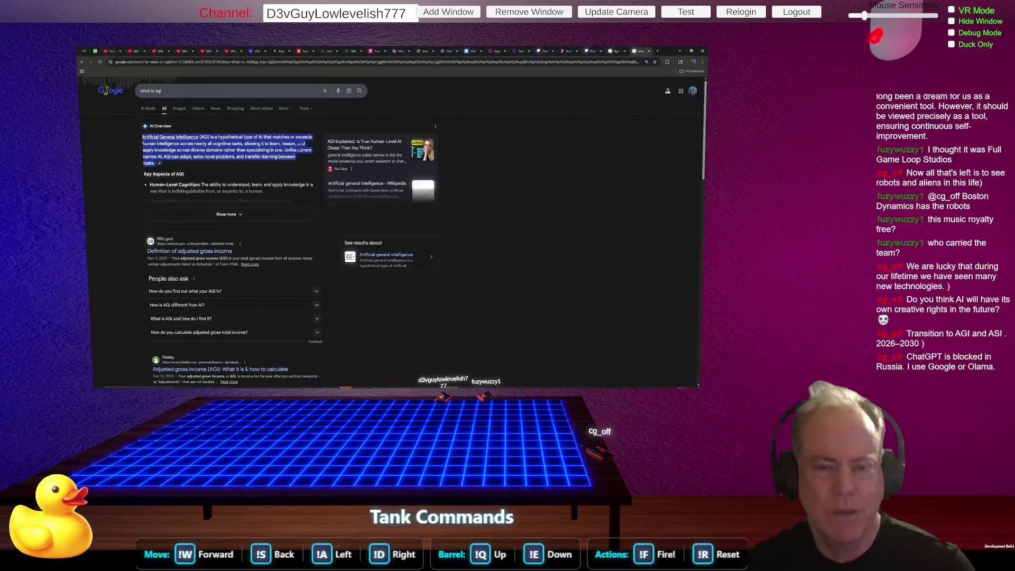
click(301, 148)
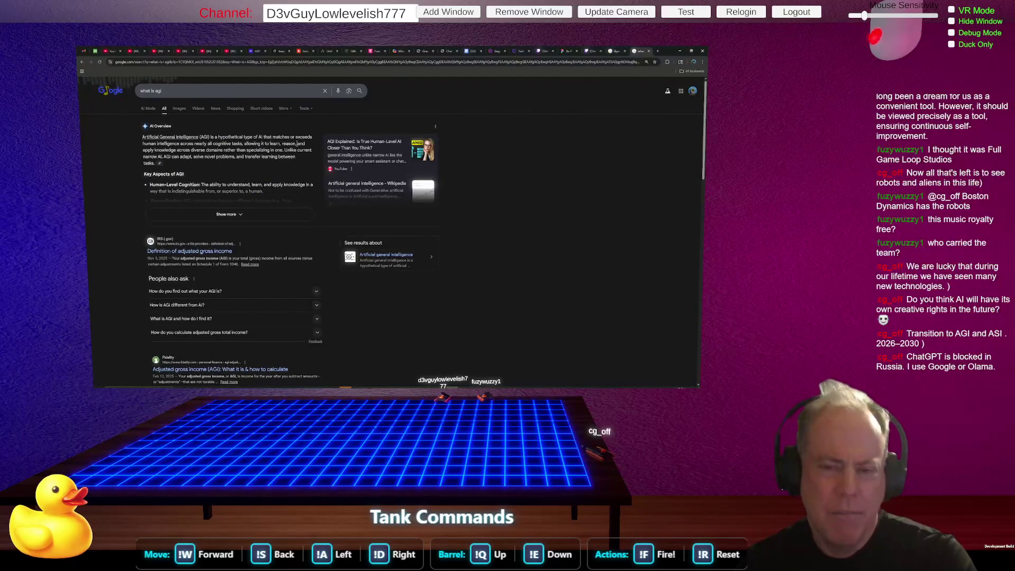
mouse_move(271, 136)
mouse_down()
mouse_move(179, 144)
mouse_move(251, 145)
mouse_up()
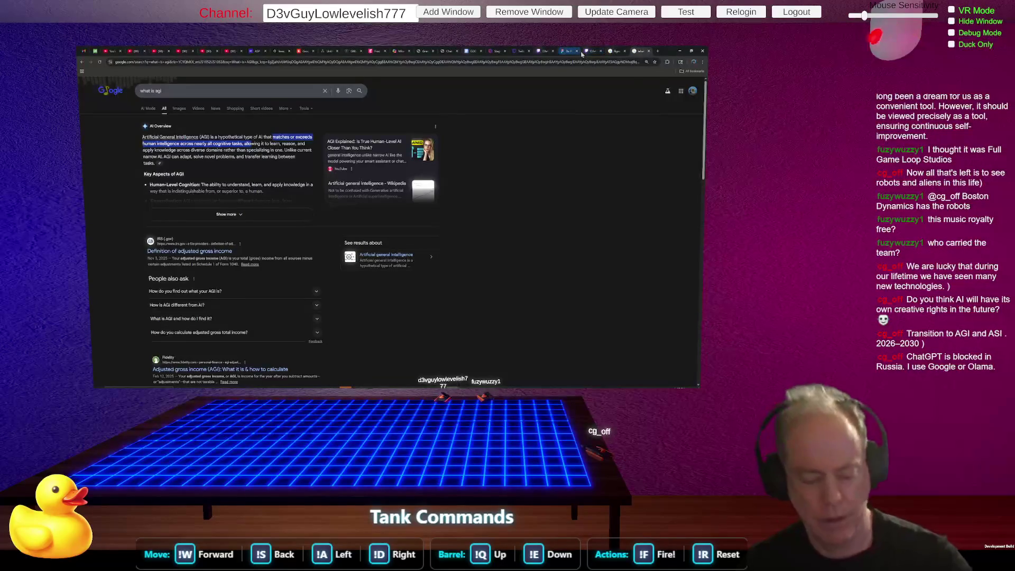
Enlarge the ChatGPT page and read through the expanded Coming Soon checklist.
key(alt+Tab)
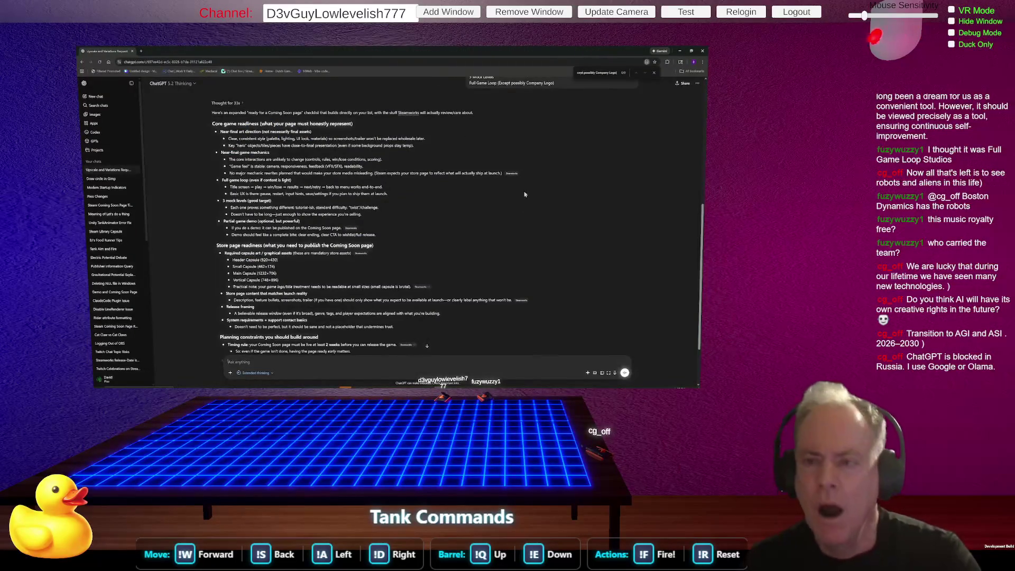
scroll(524, 228, up, 2)
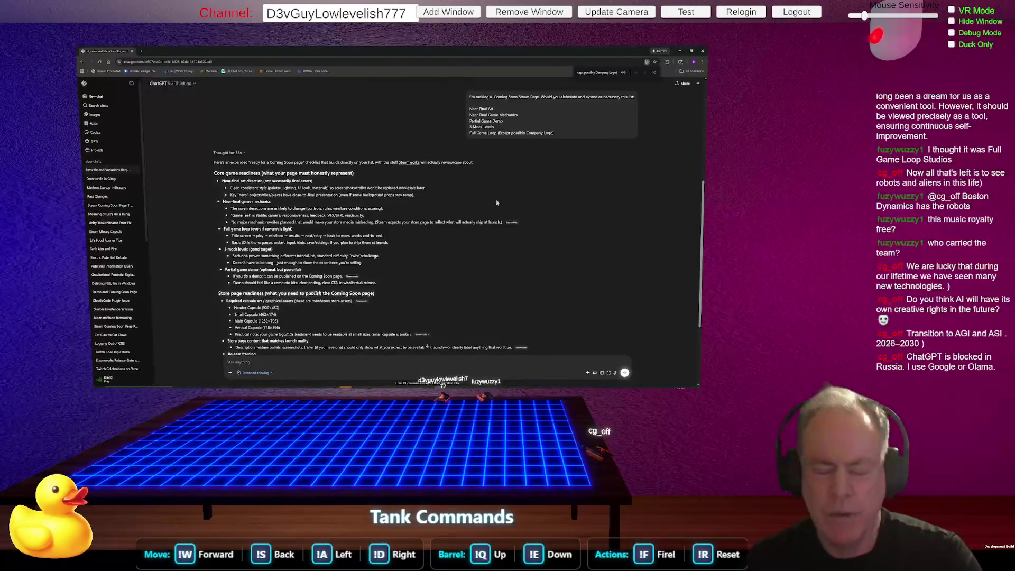
scroll(493, 202, up, 2)
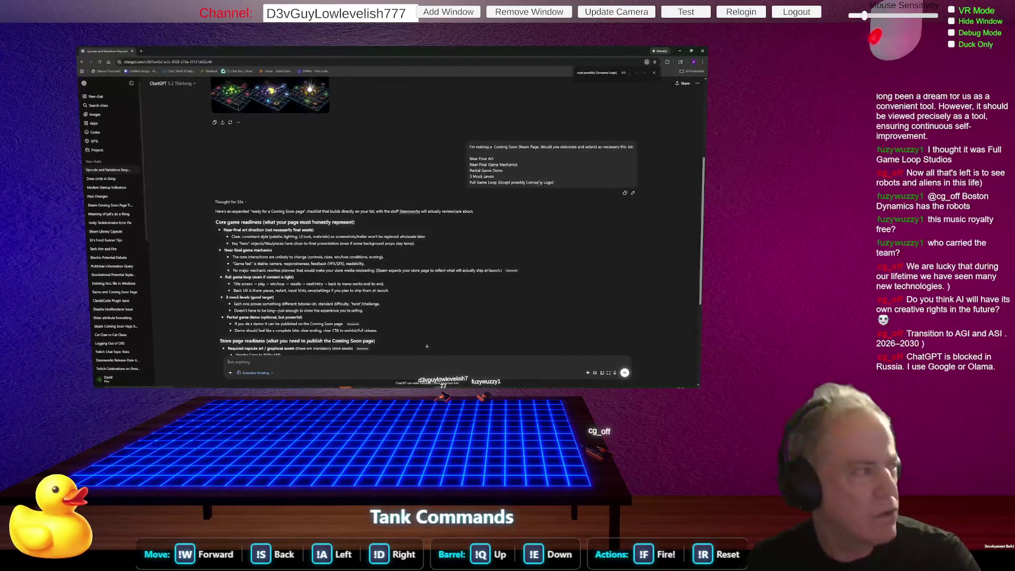
key(ctrl+plus)
key(ctrl+plus)
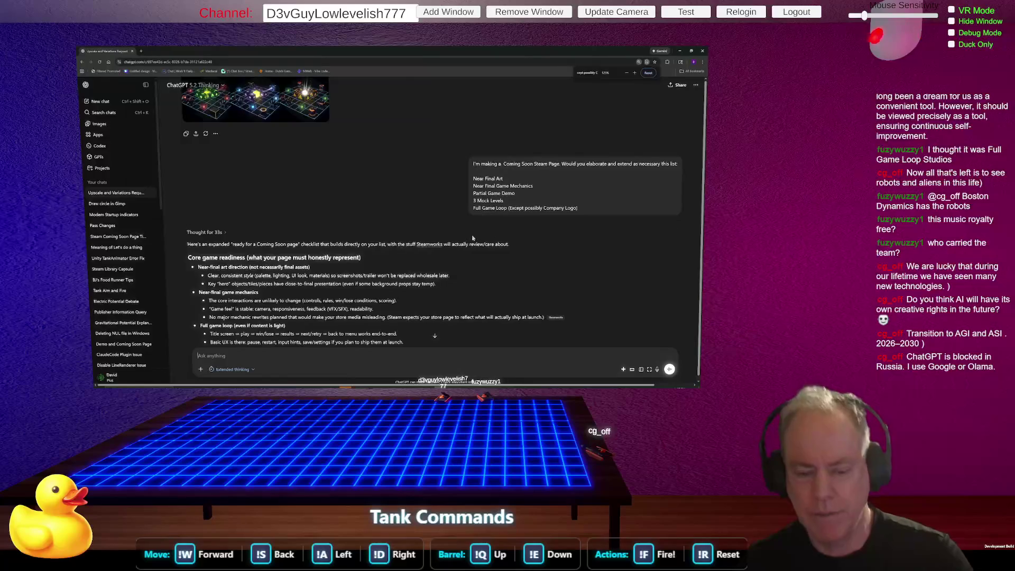
key(ctrl+plus)
scroll(491, 226, down, 5)
scroll(491, 226, down, 3)
scroll(492, 224, up, 3)
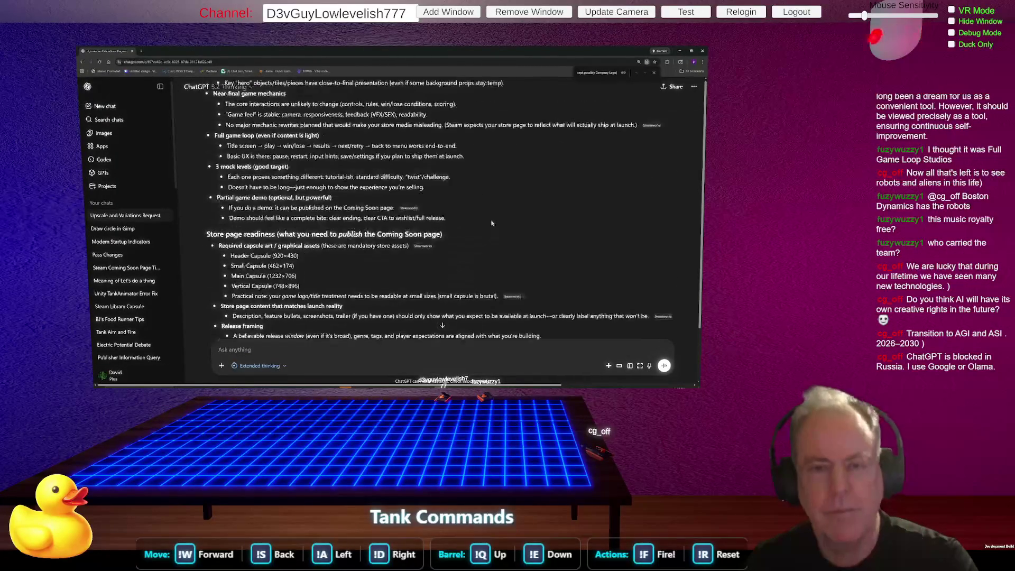
scroll(492, 223, up, 2)
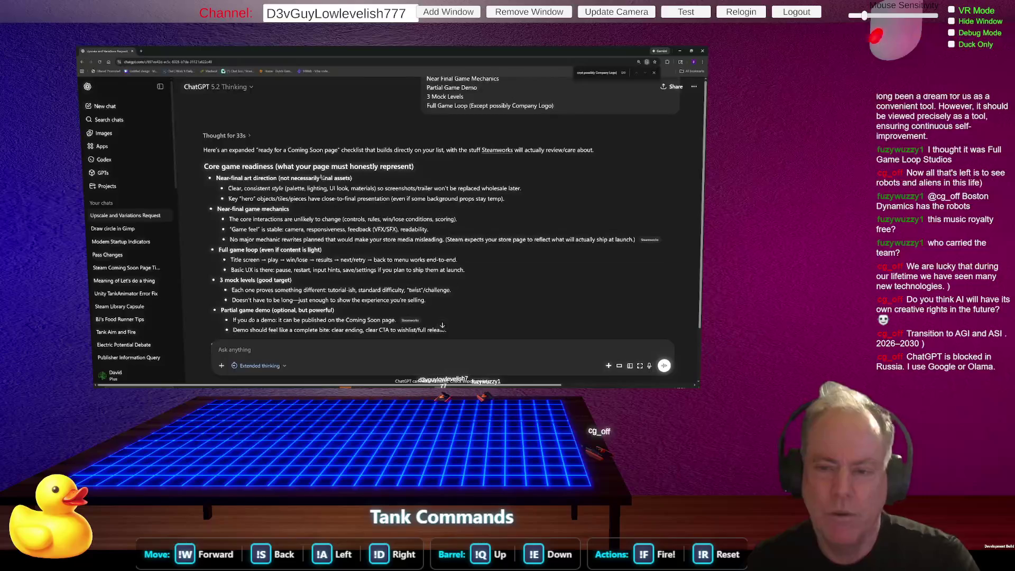
click(244, 188)
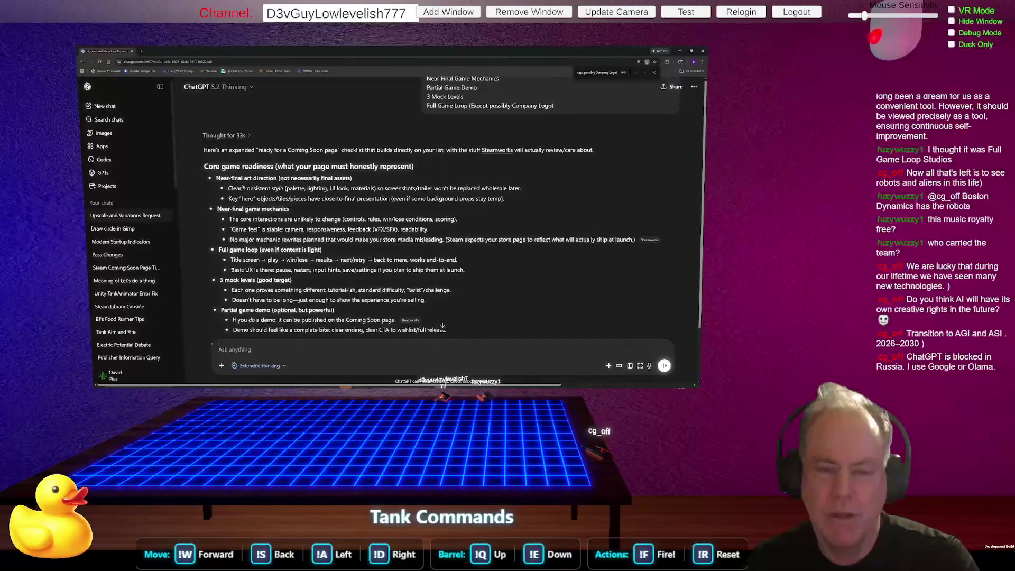
click(299, 187)
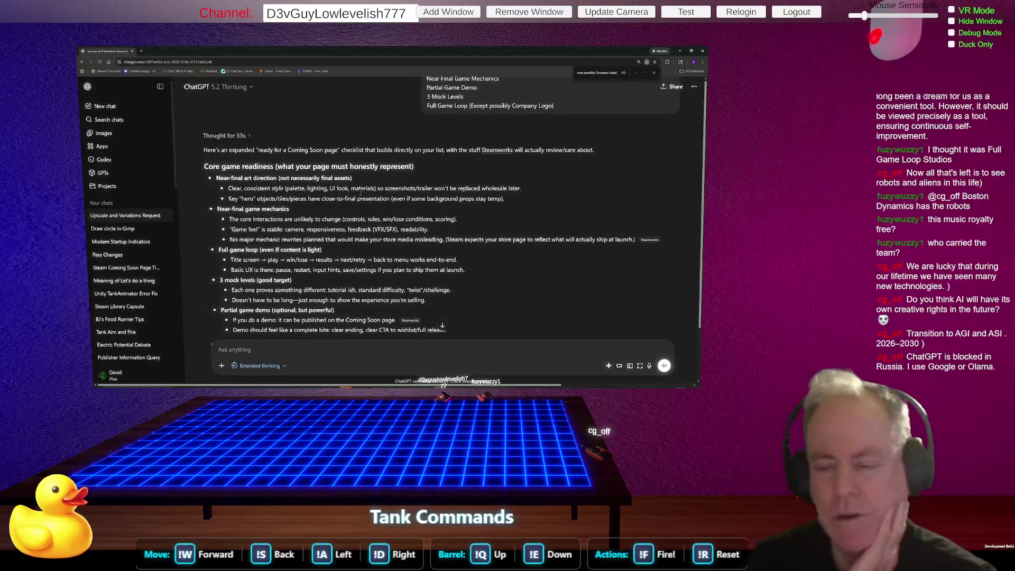
click(403, 192)
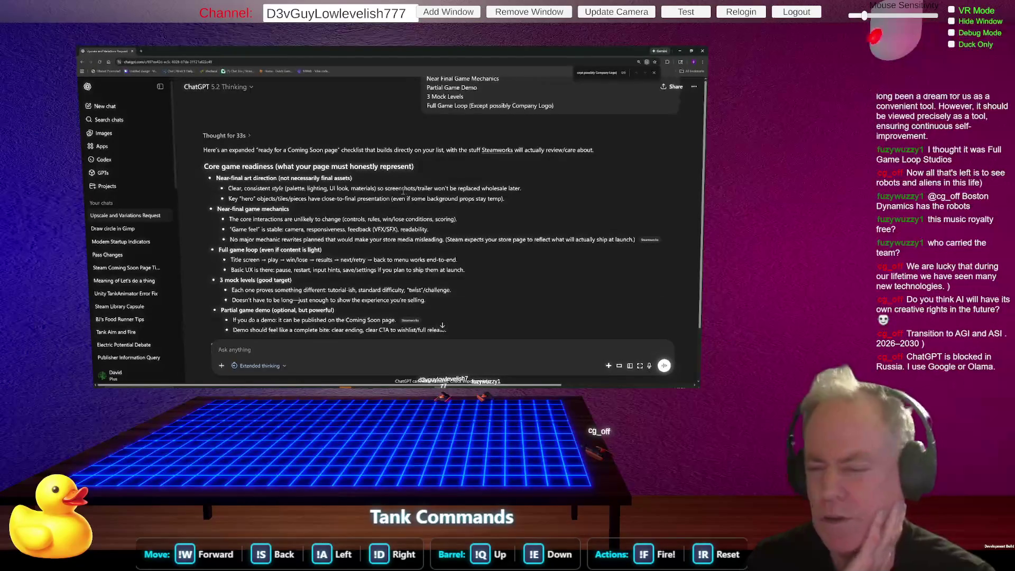
click(437, 188)
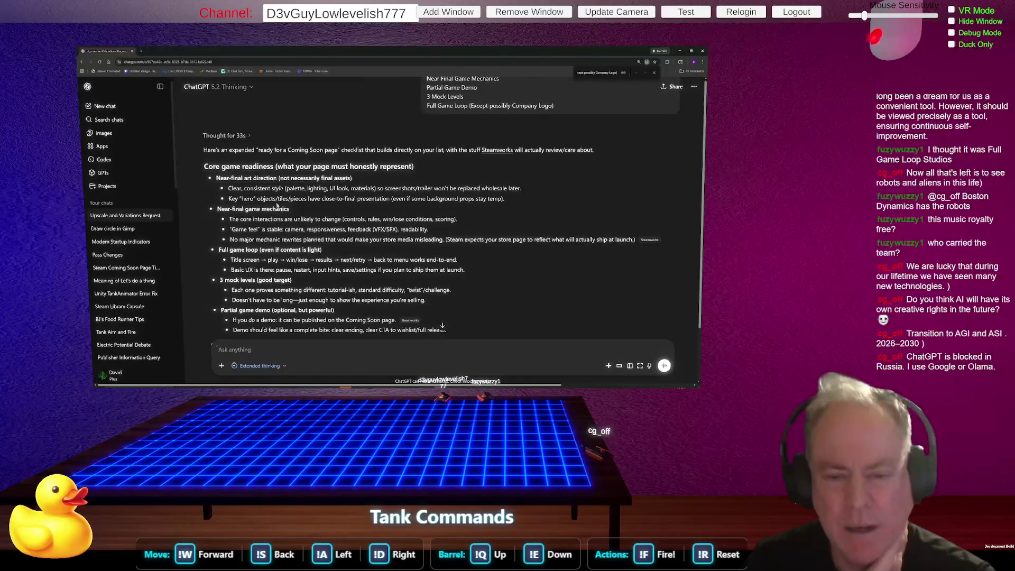
click(274, 199)
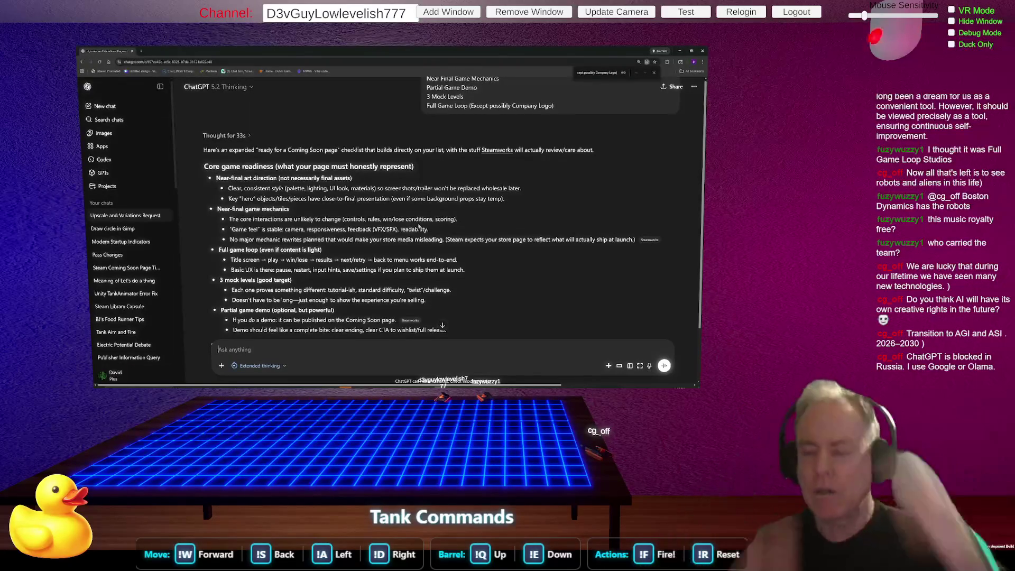
Go back through the AGI search results to the Figma design document tab.
key(alt+Tab)
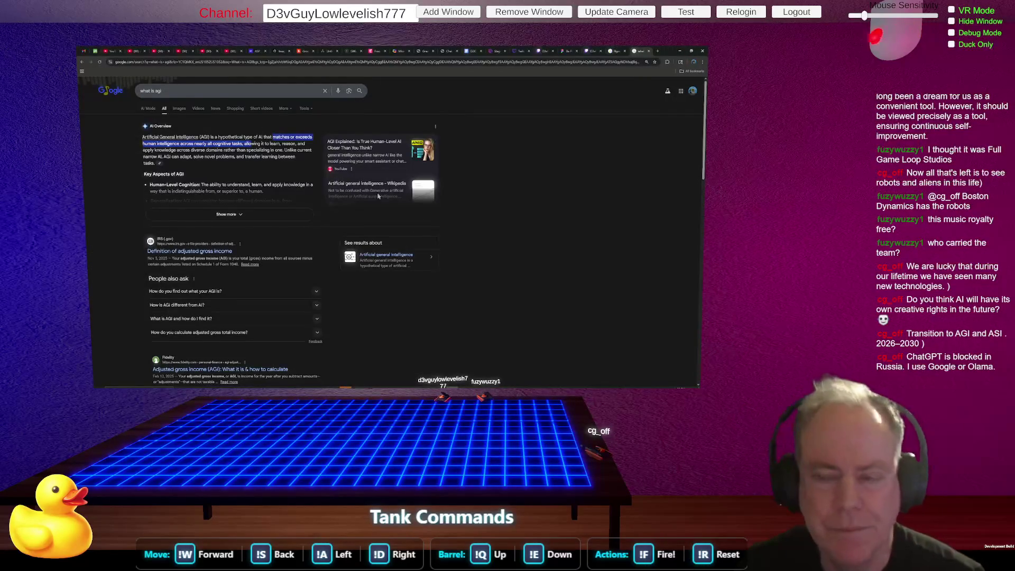
key(alt+Tab)
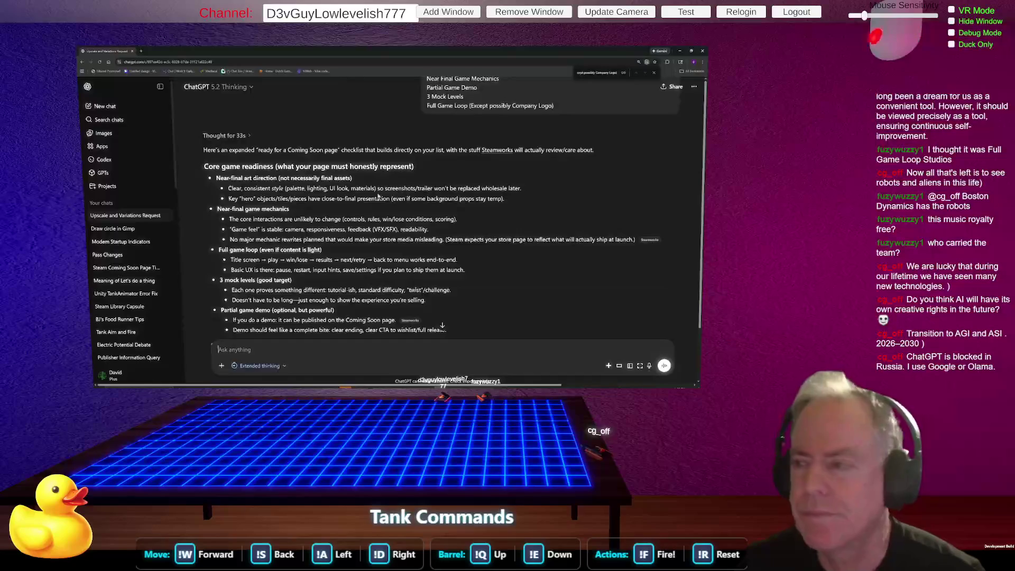
key(alt+Tab)
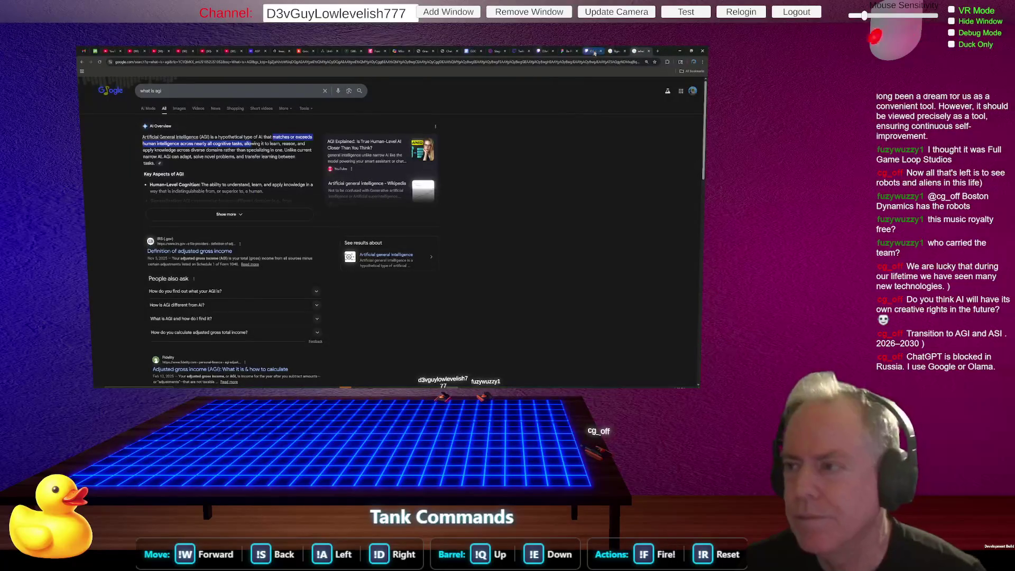
click(571, 51)
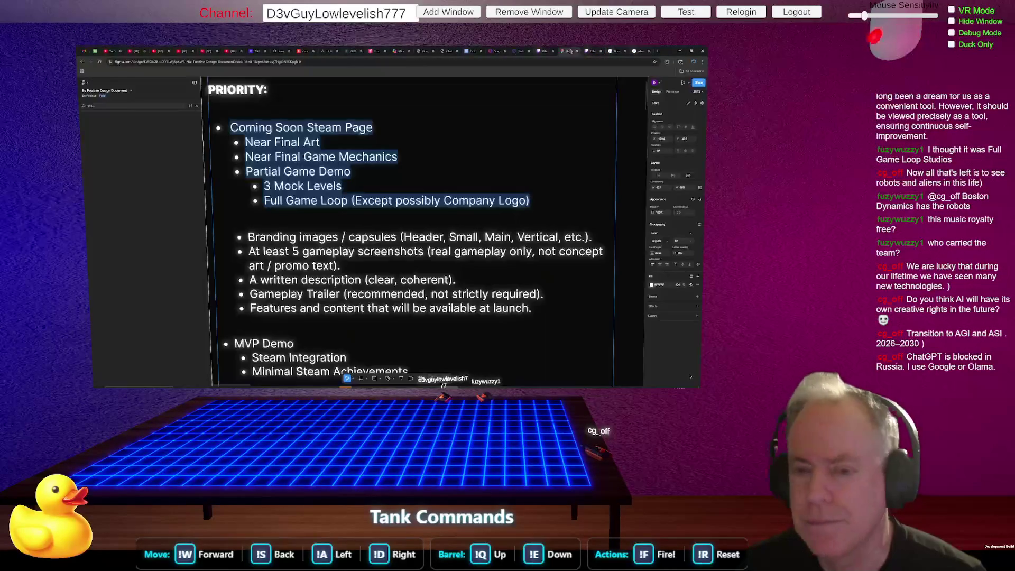
Add Vfx, Sfx and Music bullets below Near Final Game Mechanics.
click(365, 142)
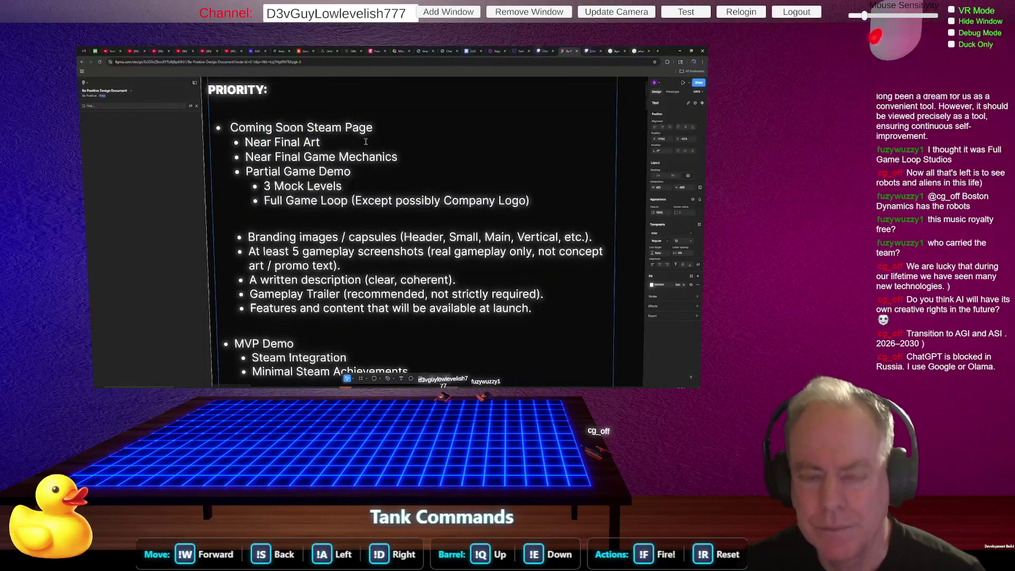
click(422, 155)
key(Return)
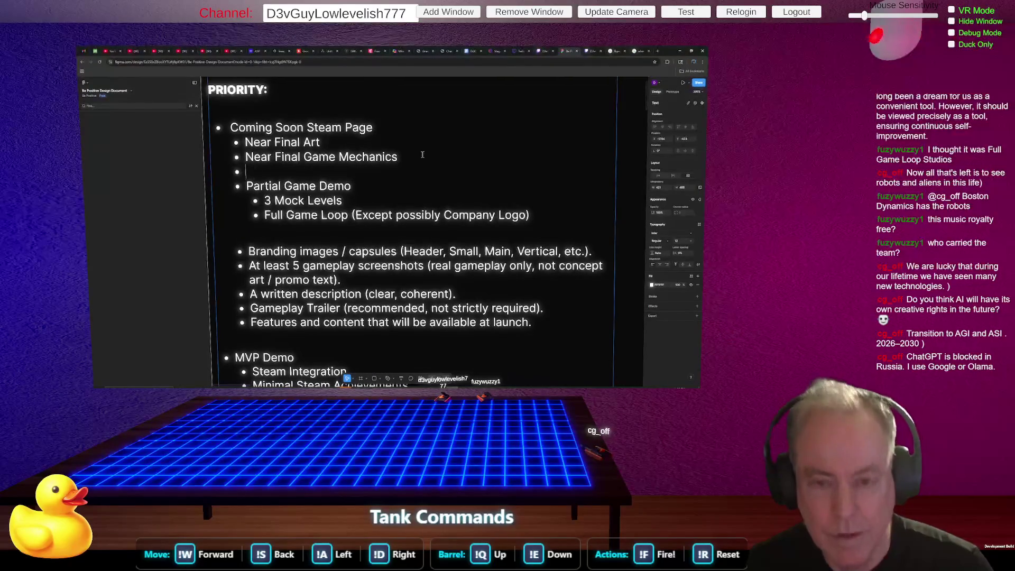
text(Vfx)
key(Return)
text(Sfx)
key(Return)
text(Musi)
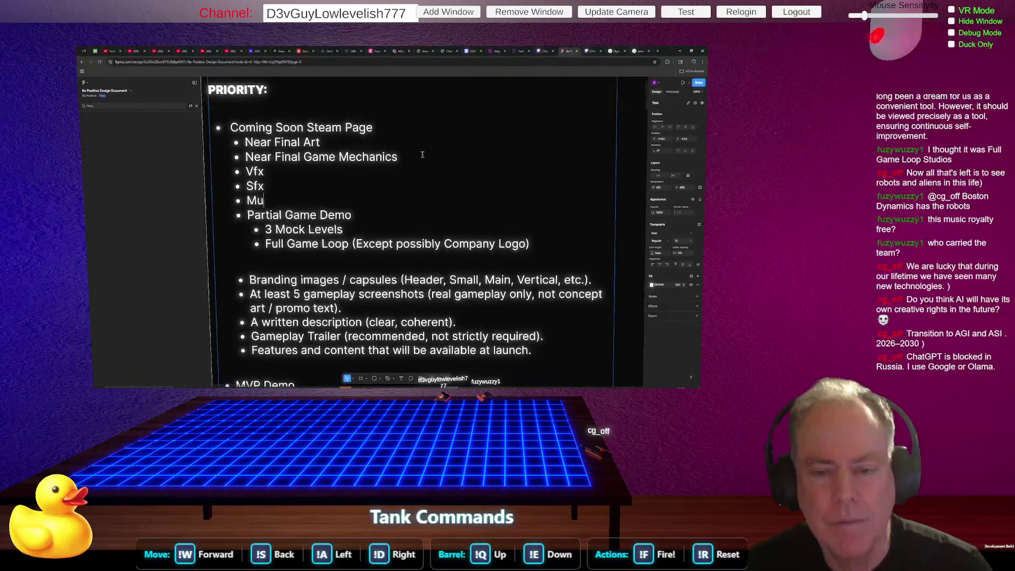
key(BackSpace)
key(BackSpace)
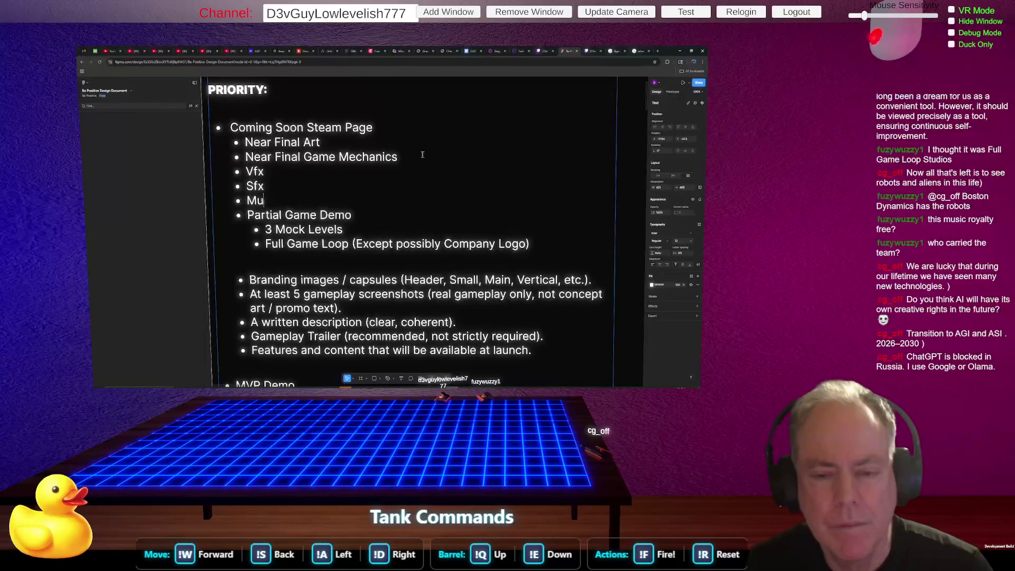
text(sic)
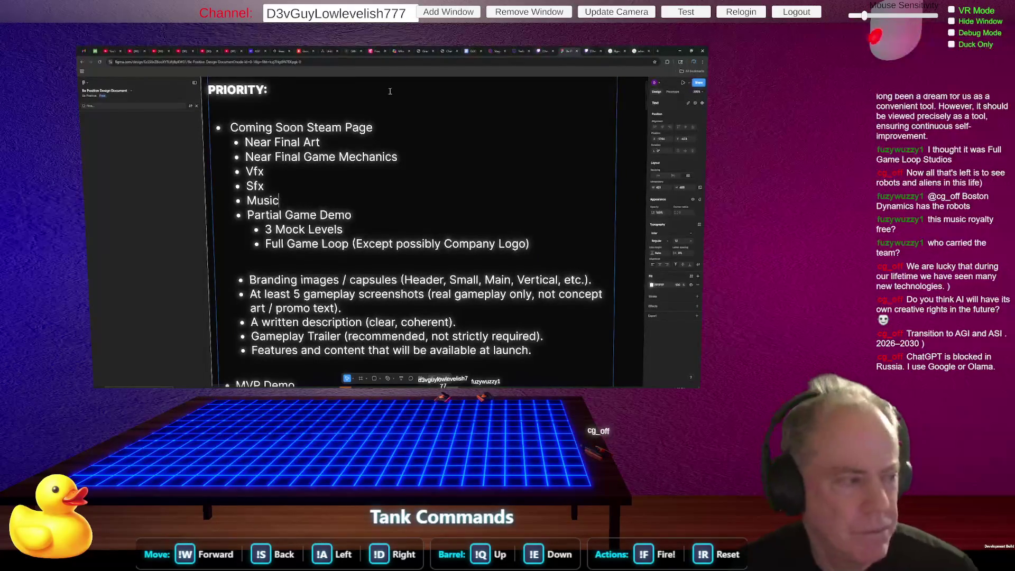
key(alt+Tab)
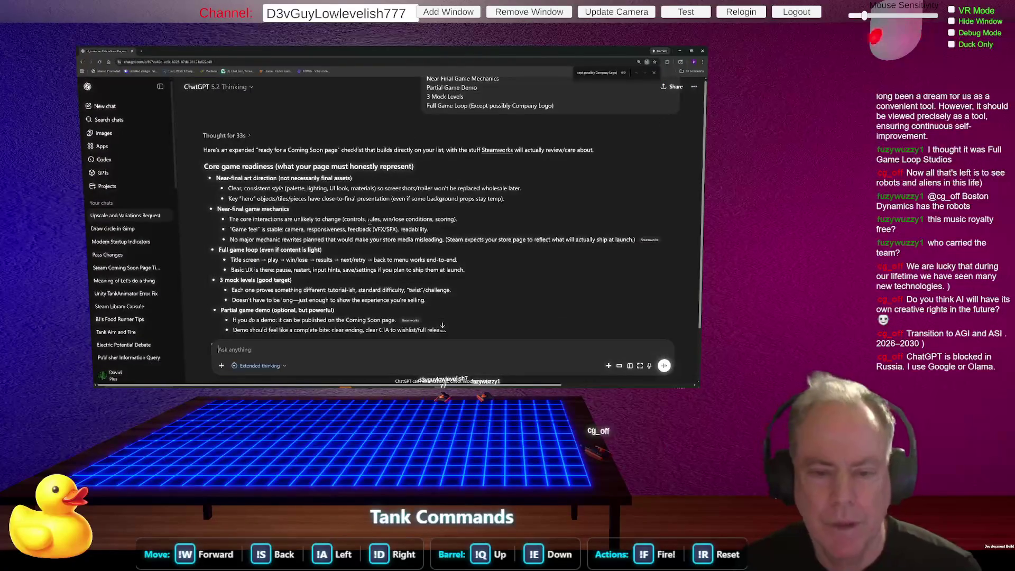
Select ChatGPT's full game loop line, 'Title screen → play → … back to menu', for reuse.
scroll(402, 219, down, 1)
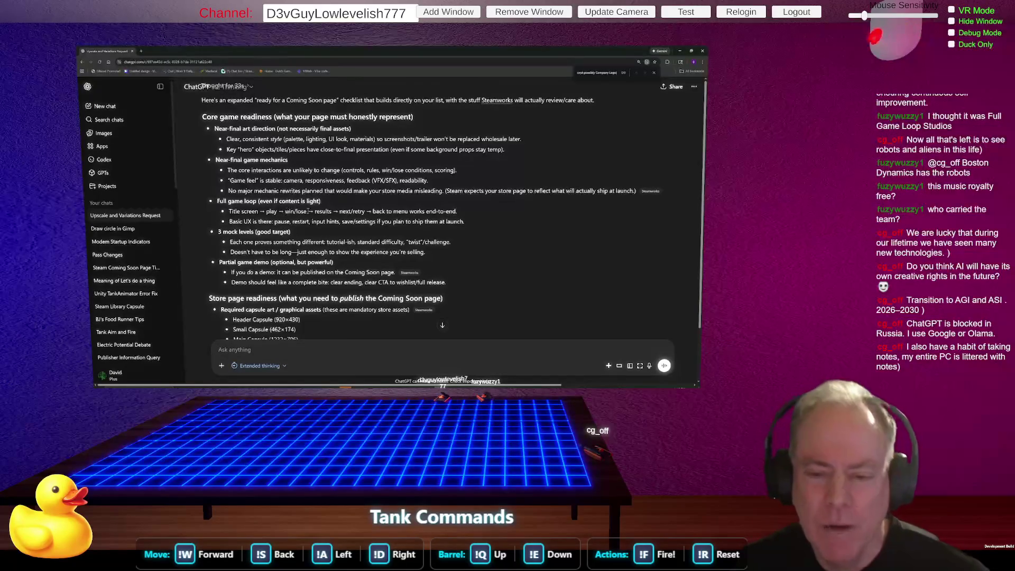
drag(285, 212, 312, 211)
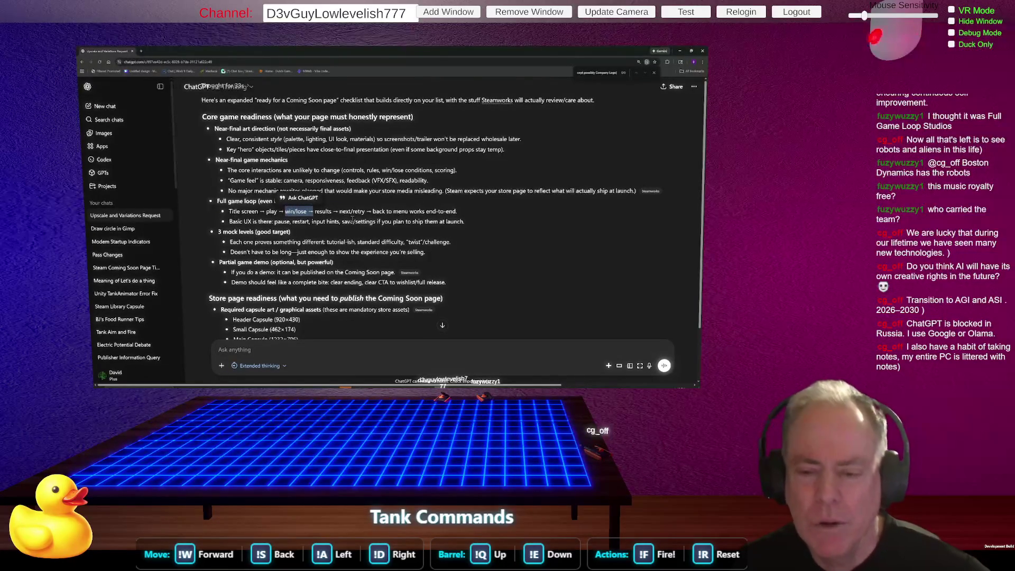
drag(339, 211, 456, 211)
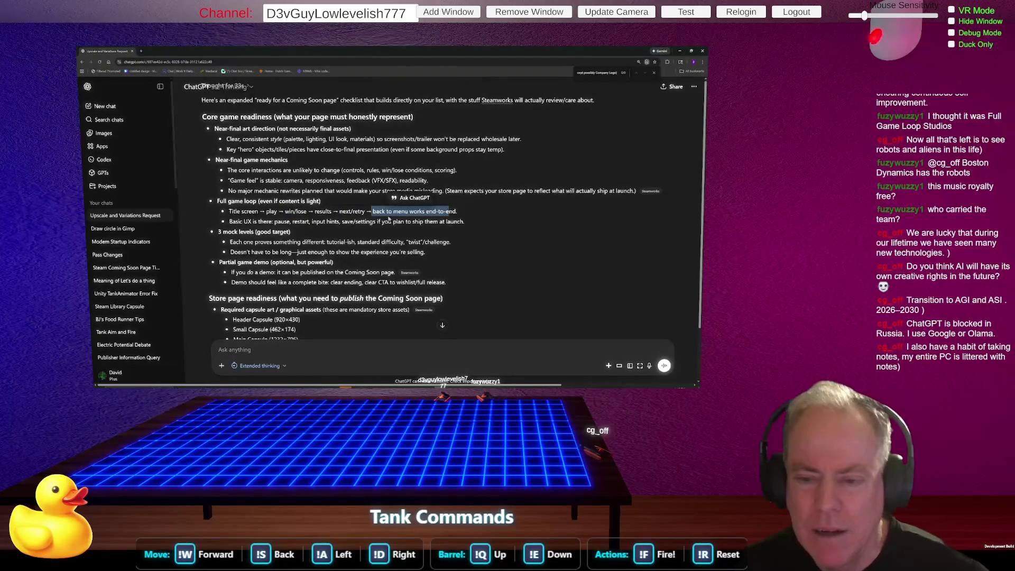
click(345, 214)
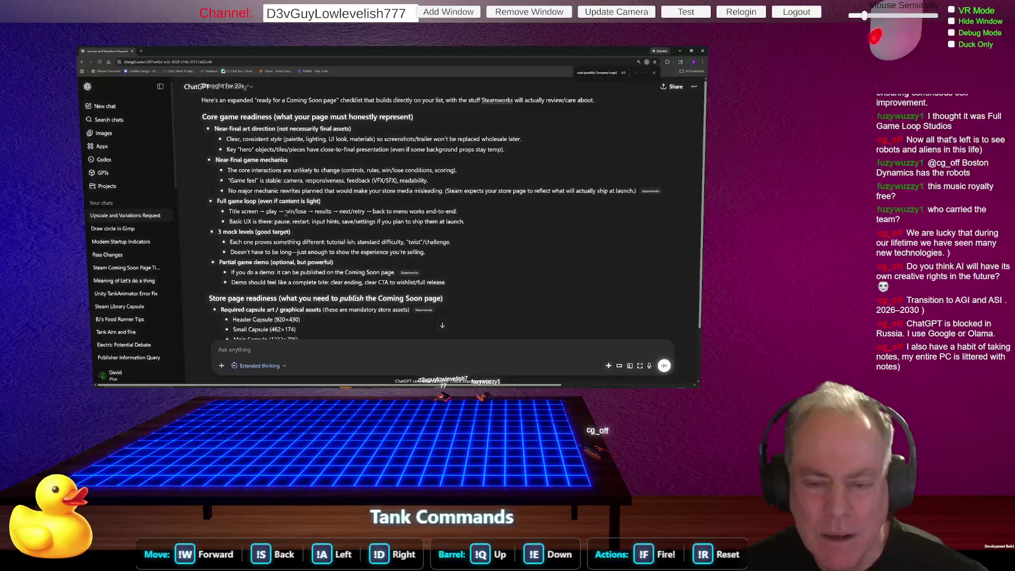
drag(229, 212, 458, 212)
key(ctrl+c)
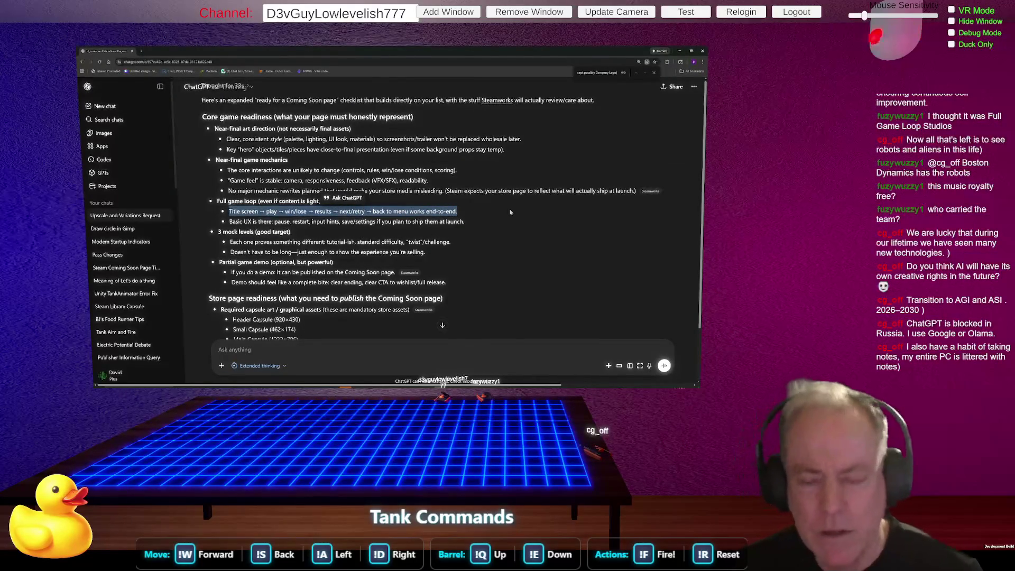
key(alt+Tab)
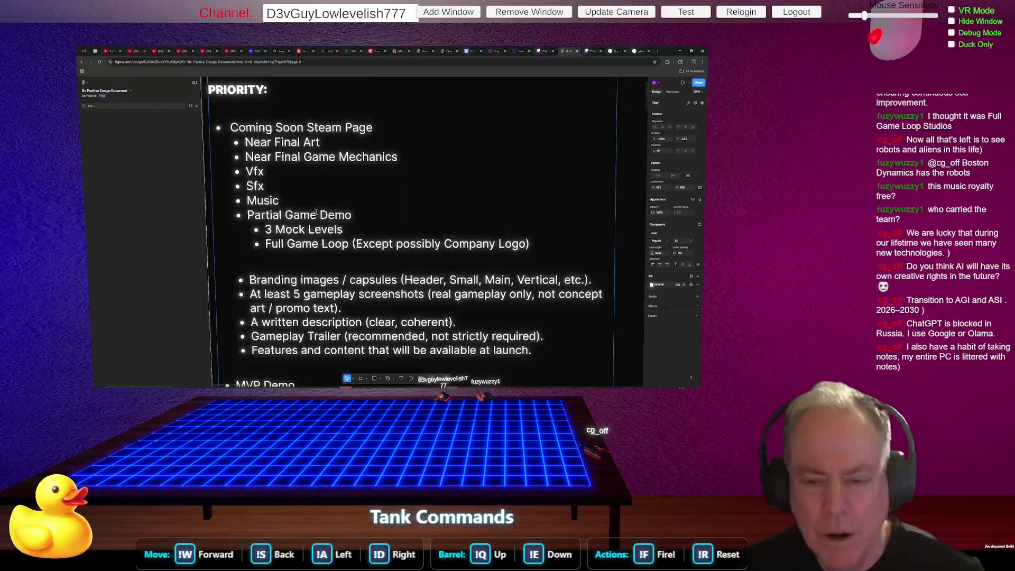
Paste the game loop line as an indented sub-bullet under Full Game Loop.
click(549, 245)
key(Return)
key(Tab)
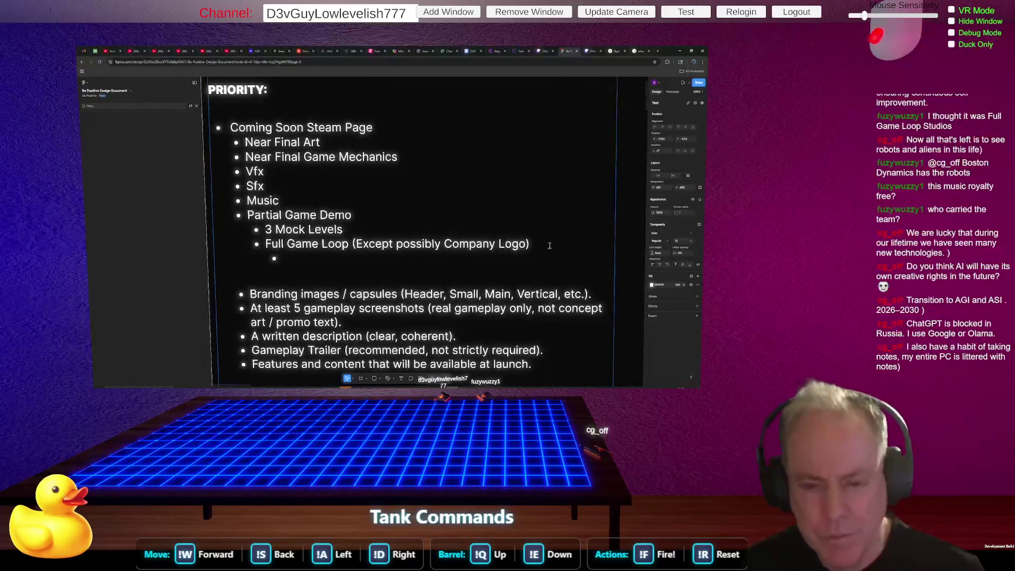
key(ctrl+v)
Remove the arrows so Title screen, play and win/lose sit on separate bullets.
key(Left)
key(Left)
key(Left)
key(Left)
key(Left)
key(Left)
key(Right)
key(Right)
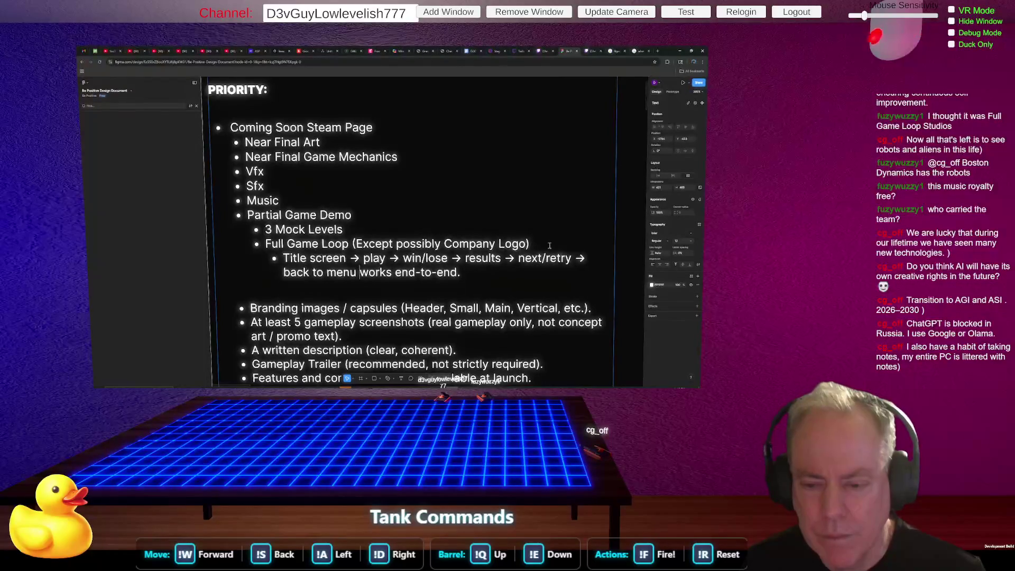
key(Up)
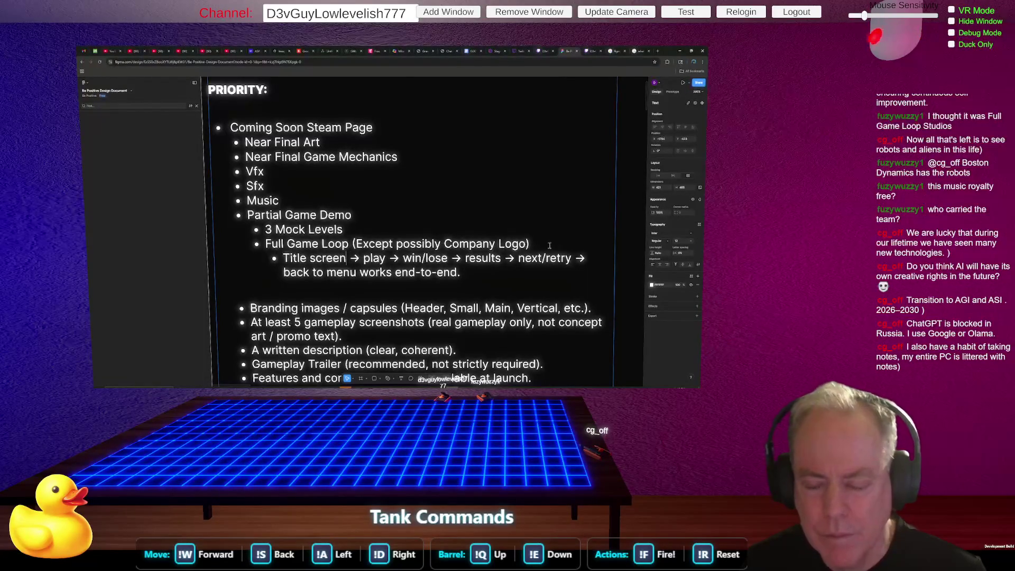
key(Delete)
key(Delete)
key(Delete)
key(Return)
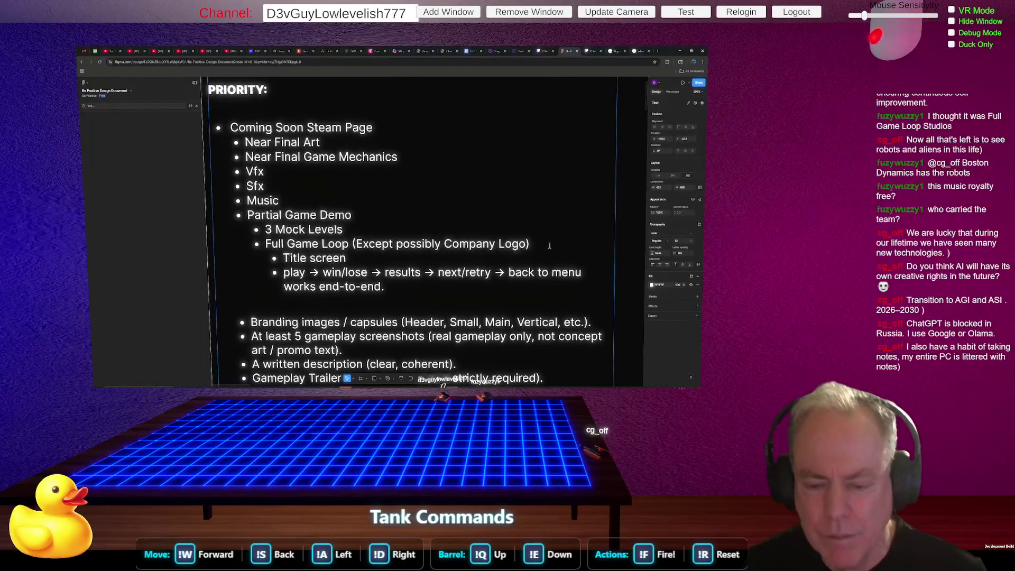
key(ctrl+Right)
key(ctrl+shift+Right)
key(ctrl+shift+Right)
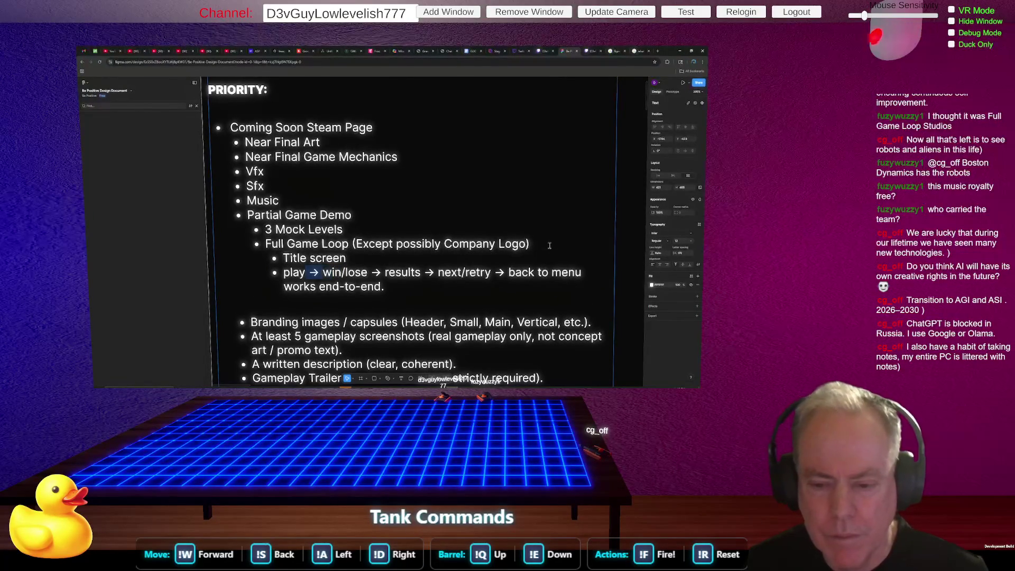
key(Return)
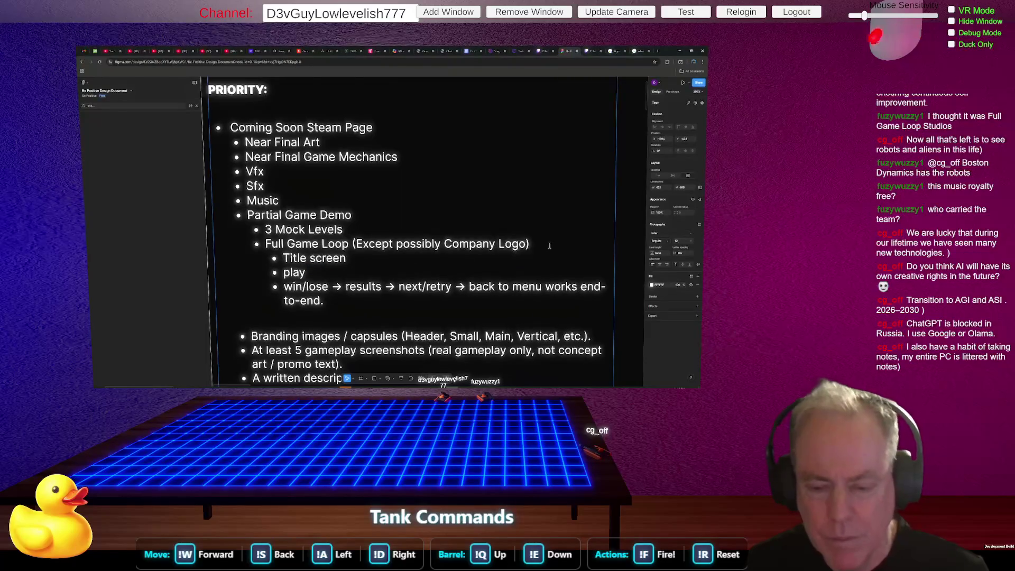
Delete the arrow after win/lose and move results onto its own bullet.
key(ctrl+Left)
key(ctrl+Left)
key(ctrl+shift+Right)
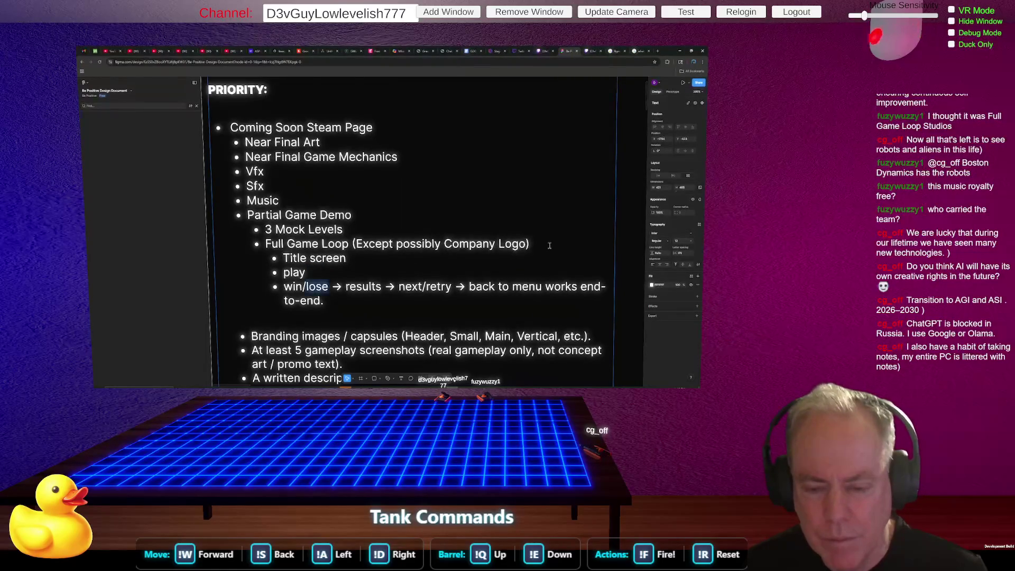
key(Right)
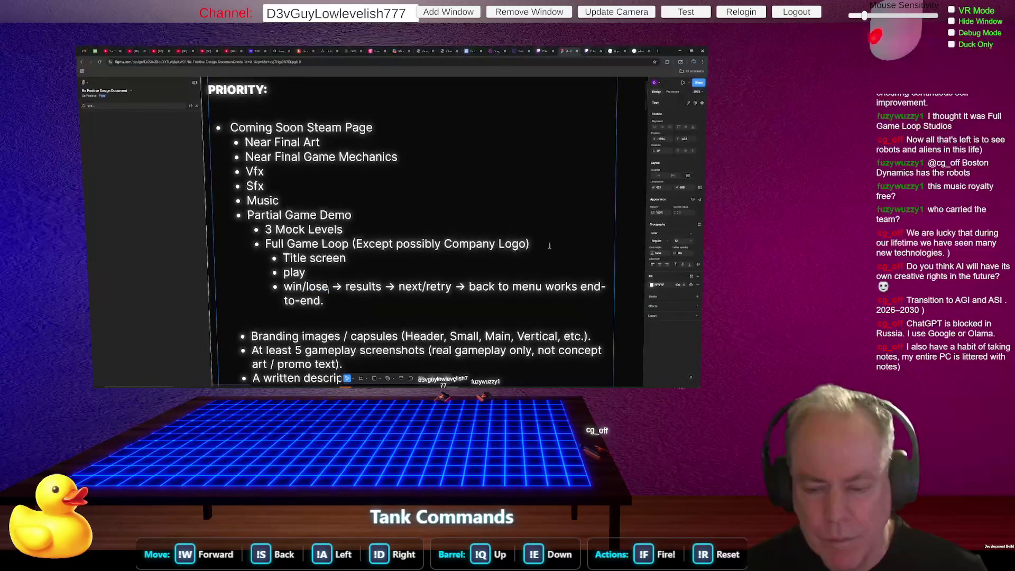
key(ctrl+shift+Right)
key(BackSpace)
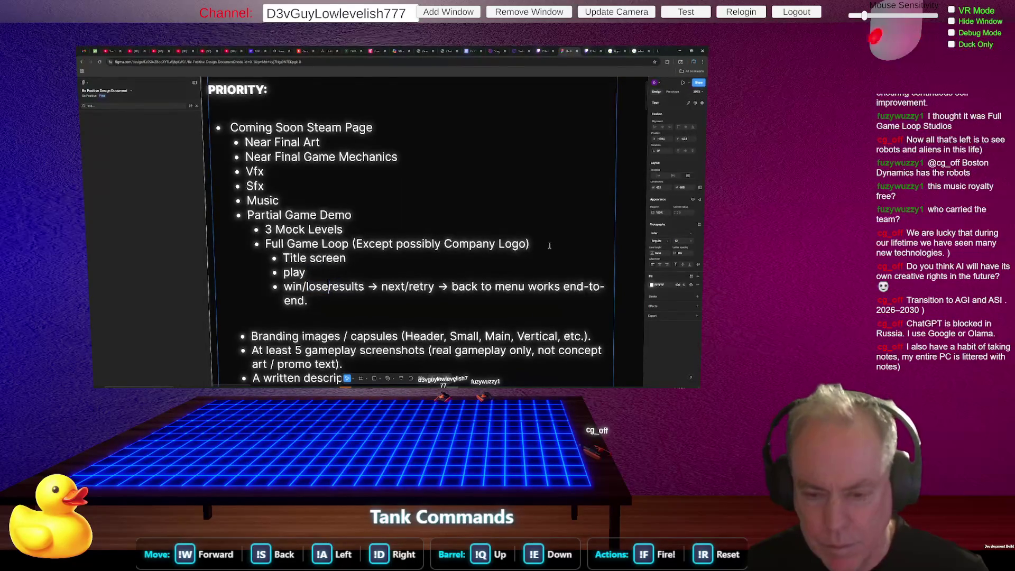
key(Return)
Split next/retry and 'back to menu works end-to-end.' into separate bullets without arrows.
key(End)
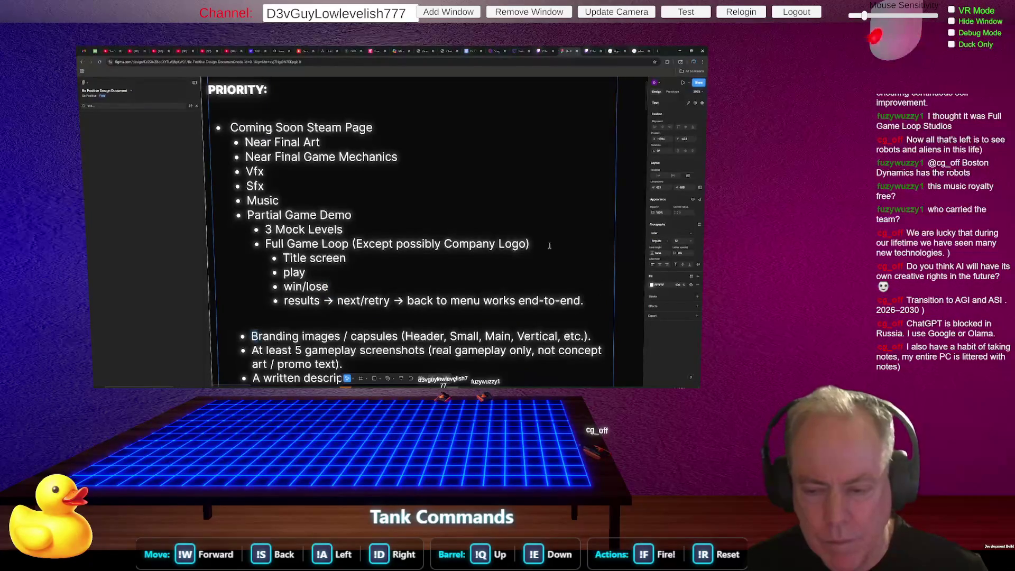
key(Up)
key(Up)
key(Down)
key(Down)
key(Down)
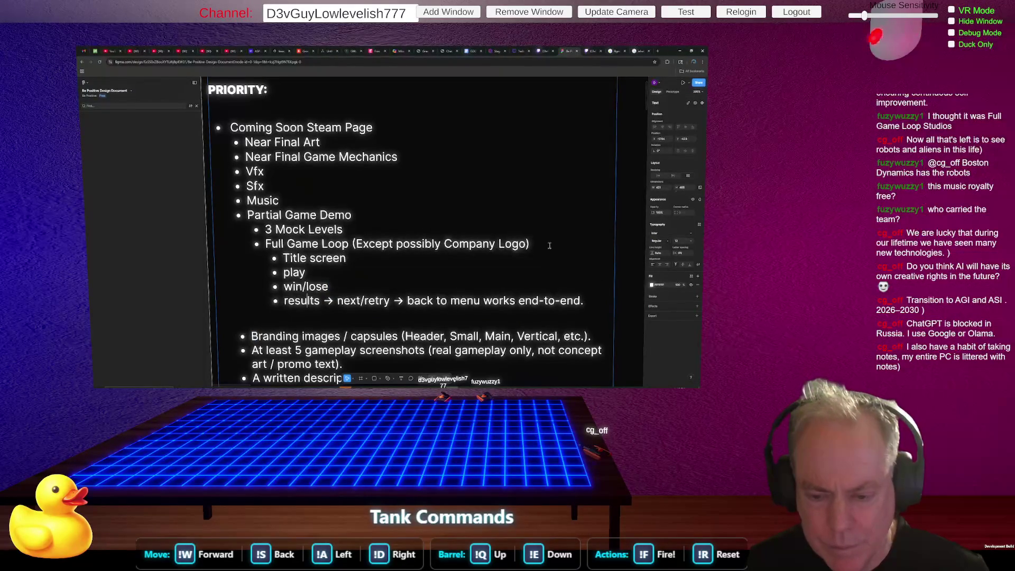
key(Right)
key(Right)
key(ctrl+shift+Right)
key(ctrl+shift+Right)
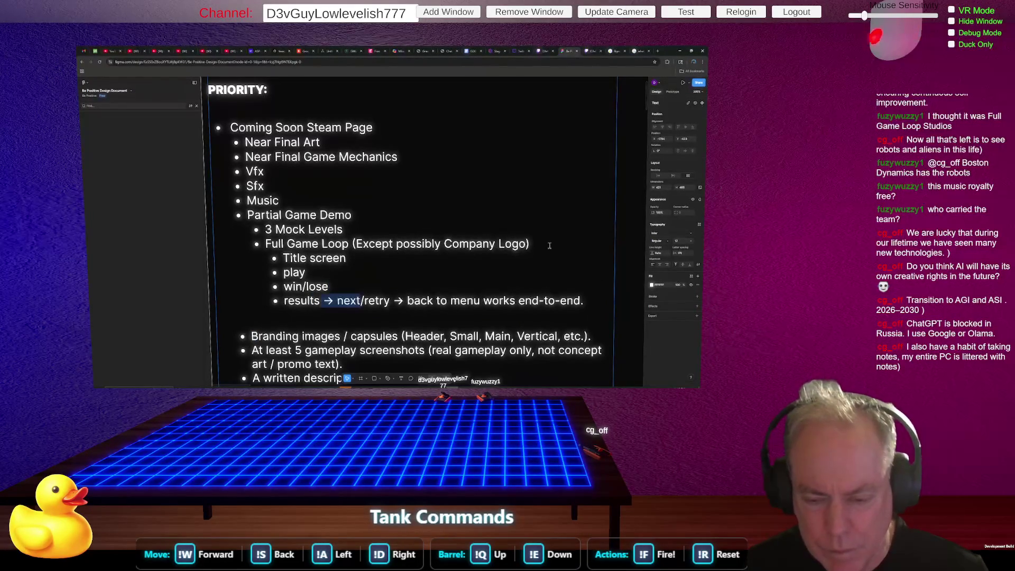
key(ctrl+shift+Left)
key(BackSpace)
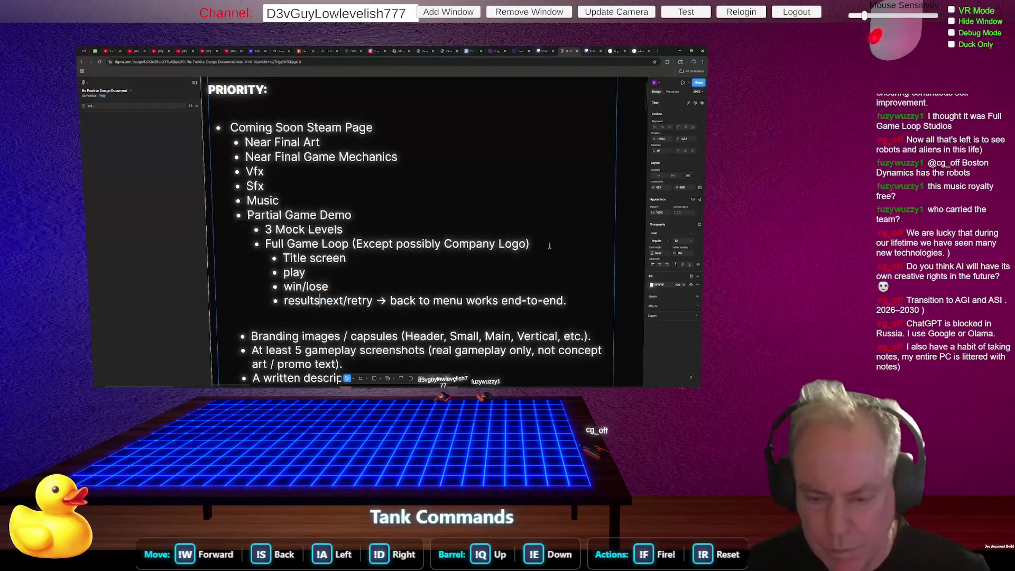
key(Return)
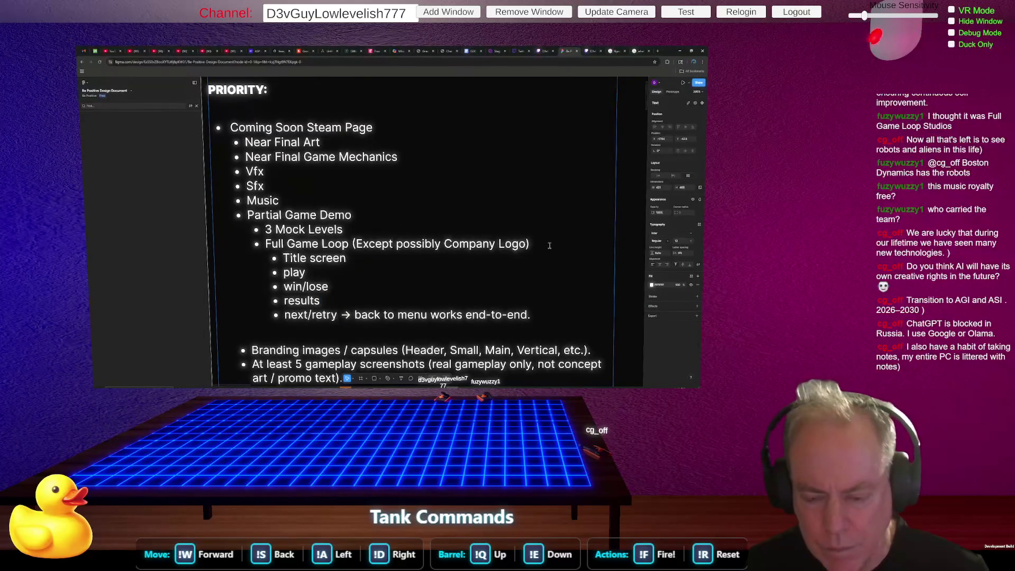
key(shift+Right)
key(shift+Right)
key(shift+Right)
key(Delete)
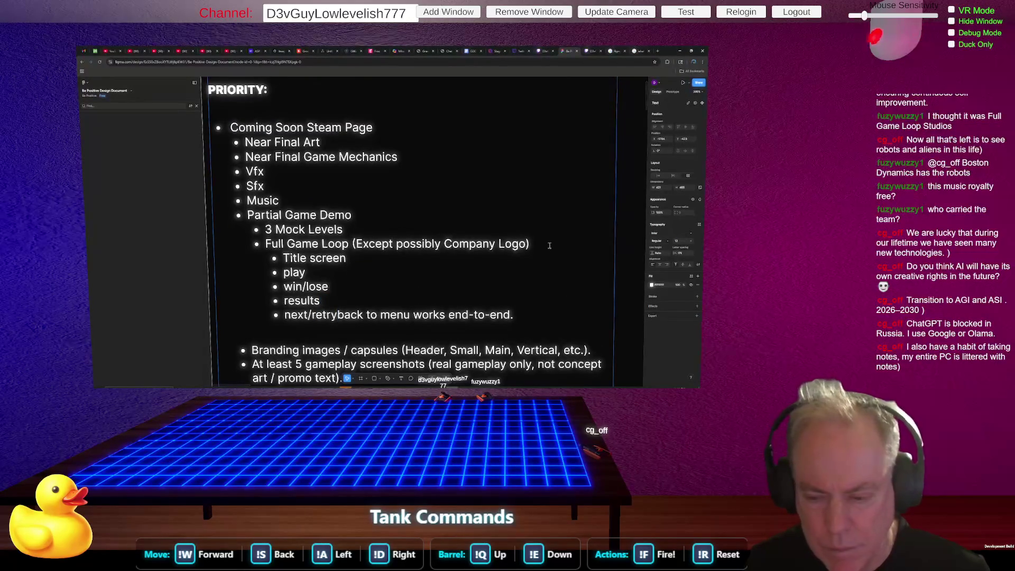
key(Return)
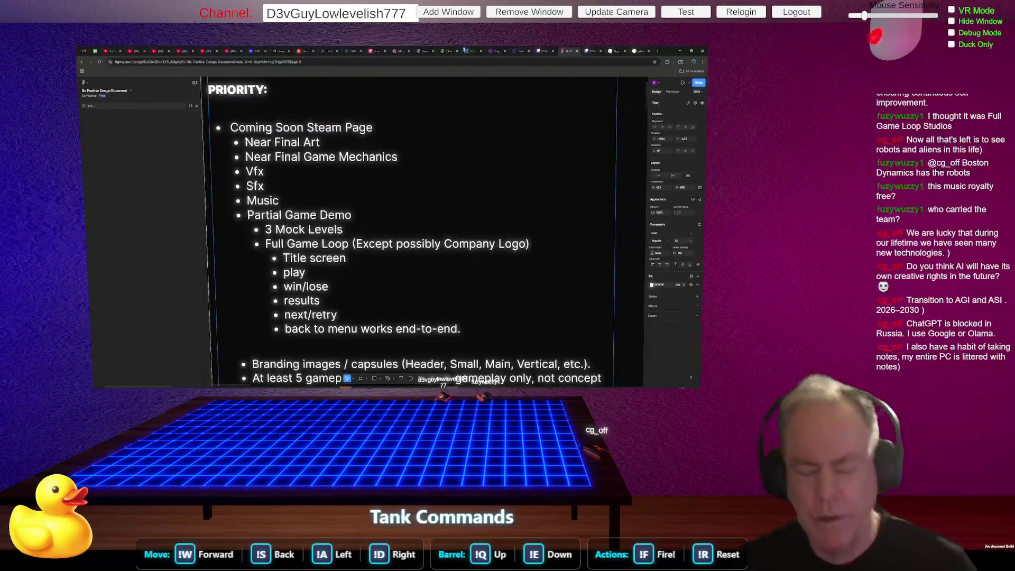
Add indented + and - Block, Neutral Block and Converted Block sub-bullets under Near Final Art.
scroll(436, 187, down, 2)
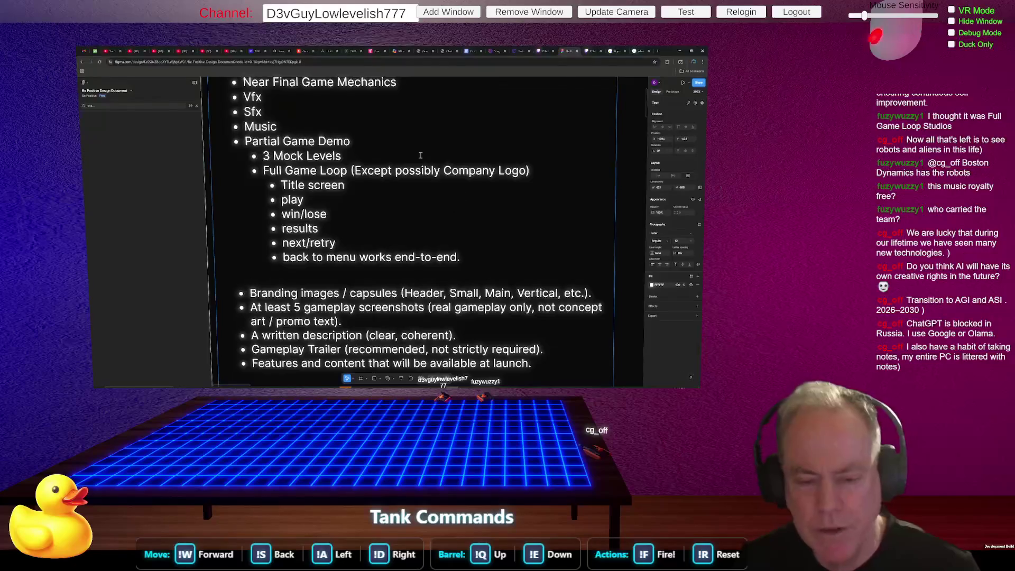
scroll(402, 156, up, 3)
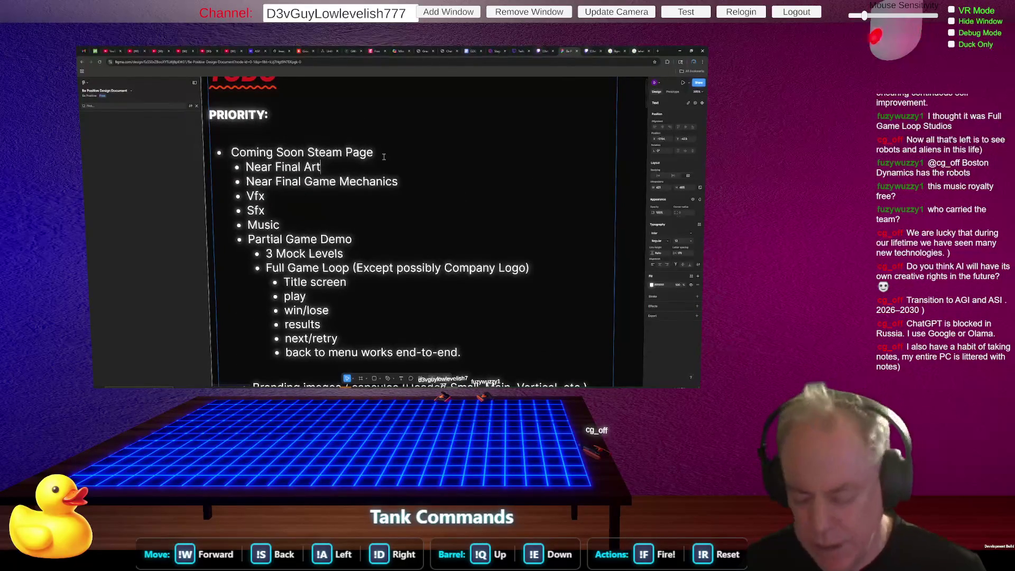
key(Return)
key(Tab)
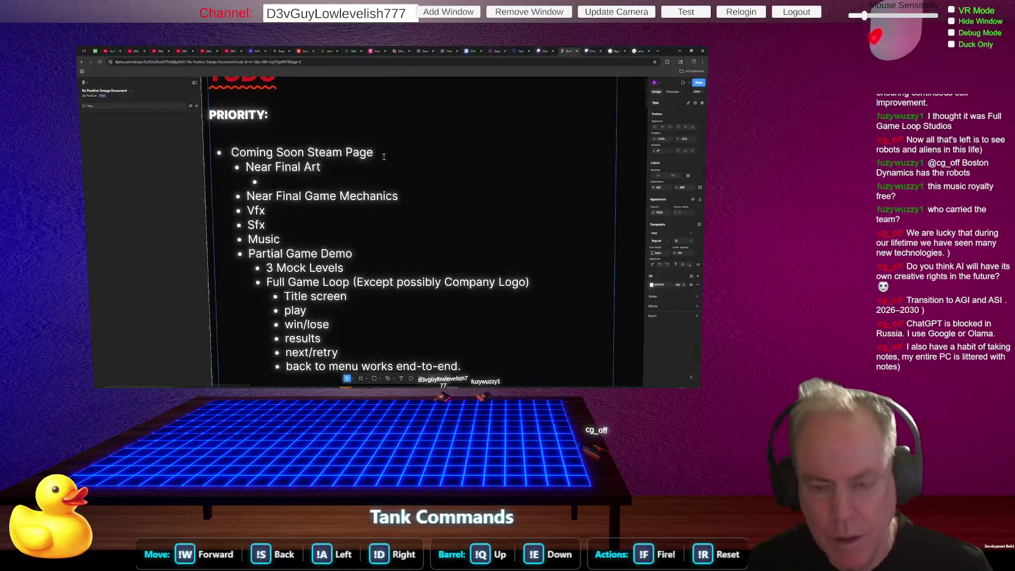
text(+ and - B)
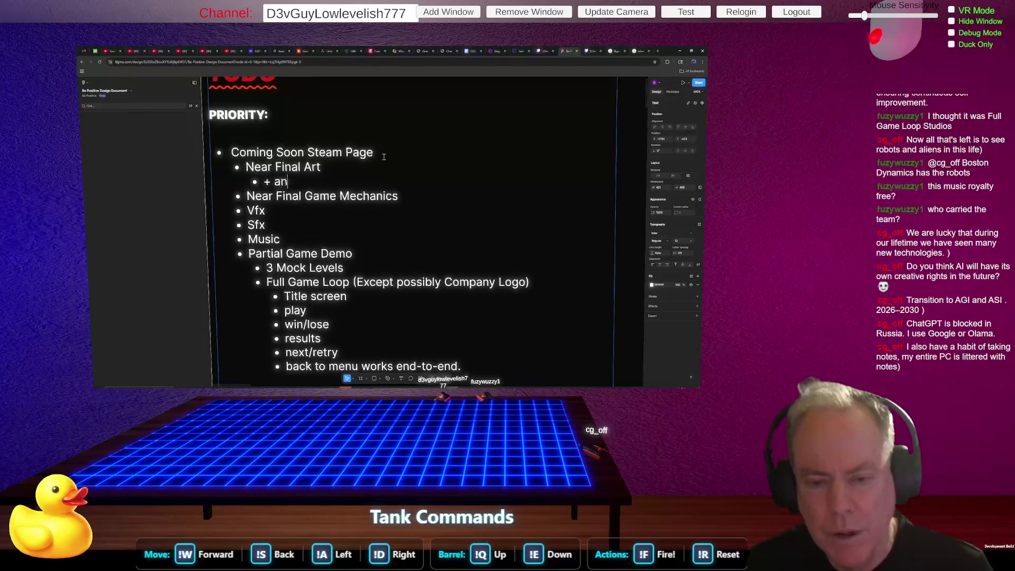
text(lock)
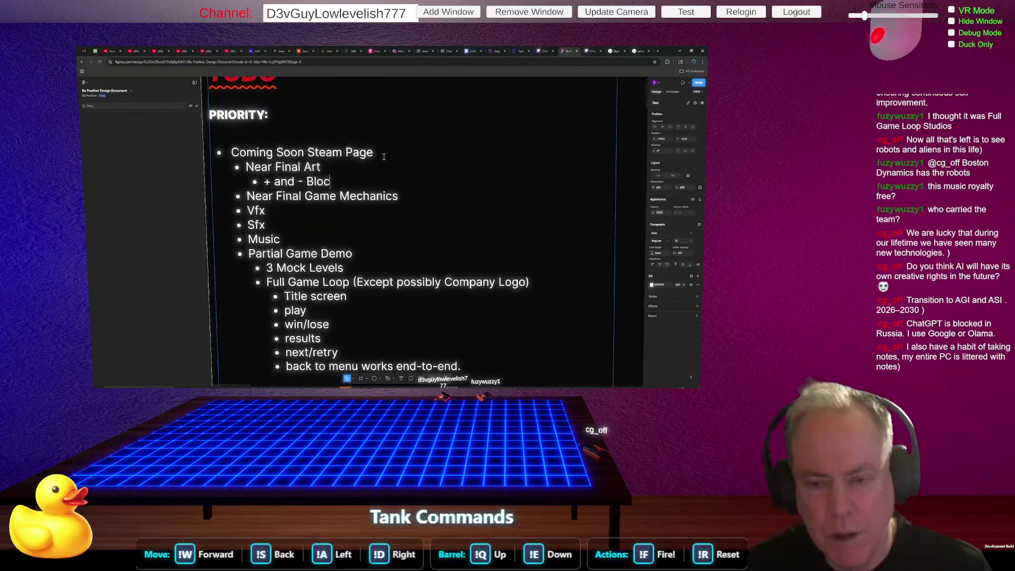
key(Return)
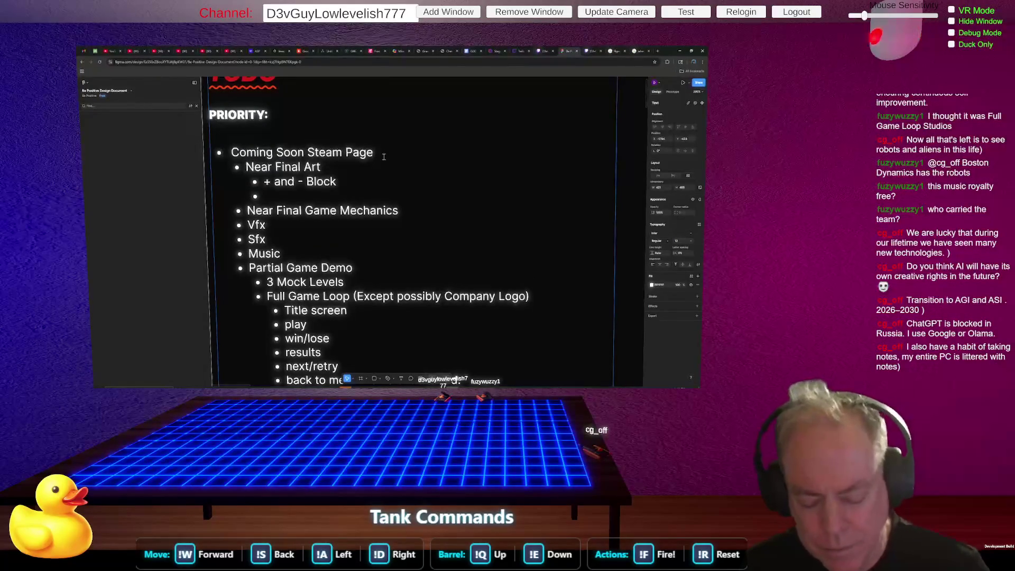
text(Neu)
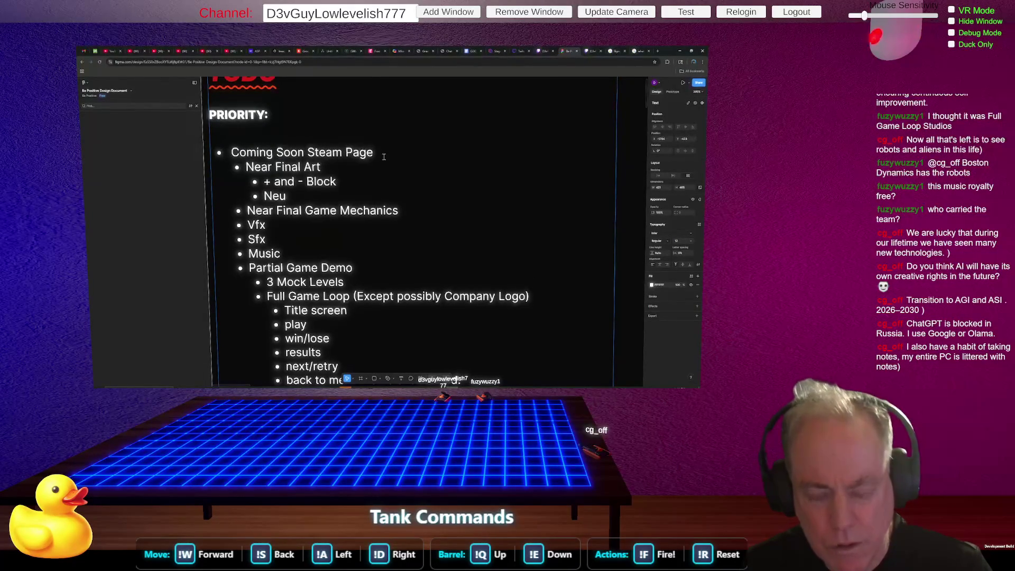
text(tral Block)
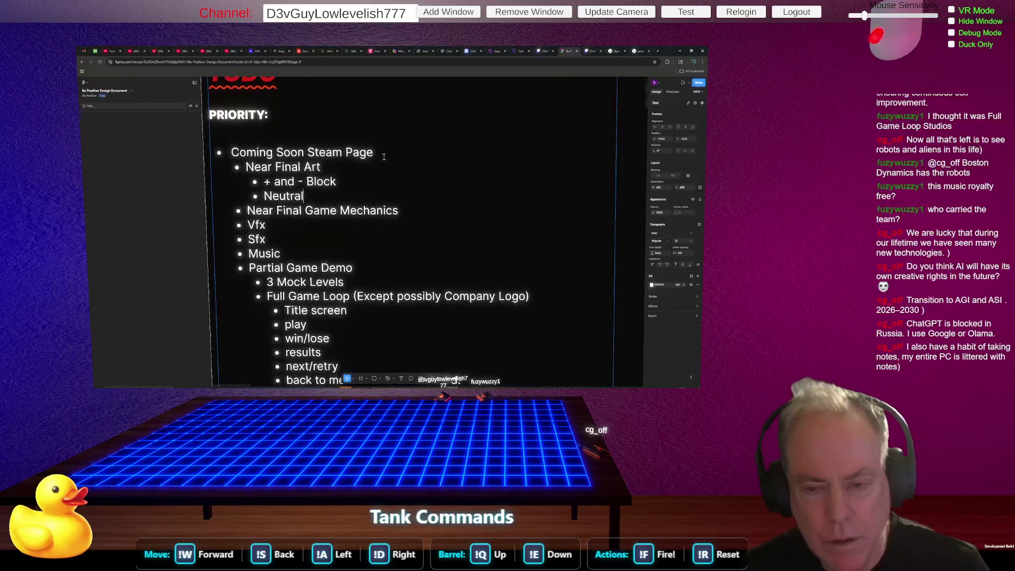
key(Return)
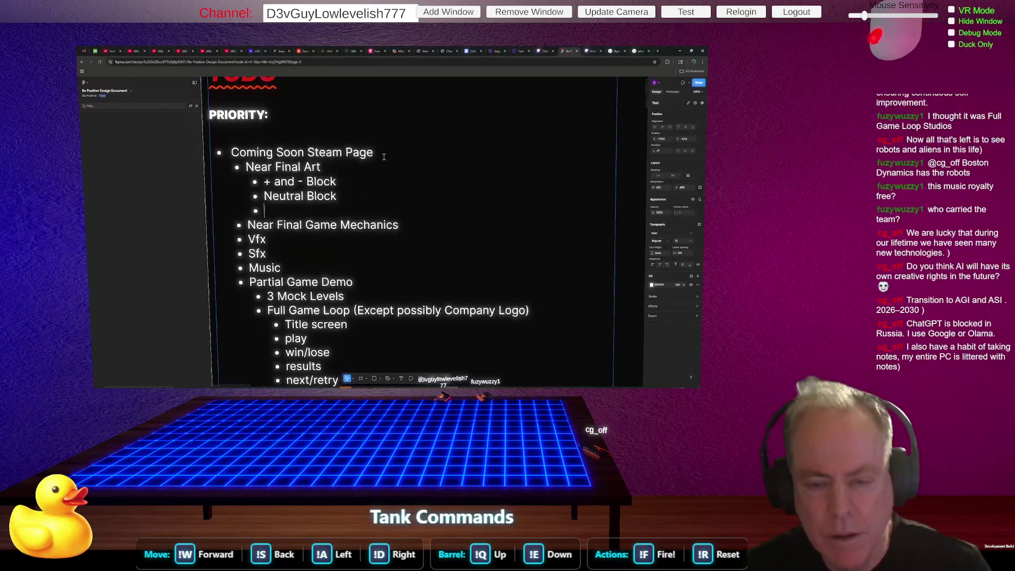
text(Convv)
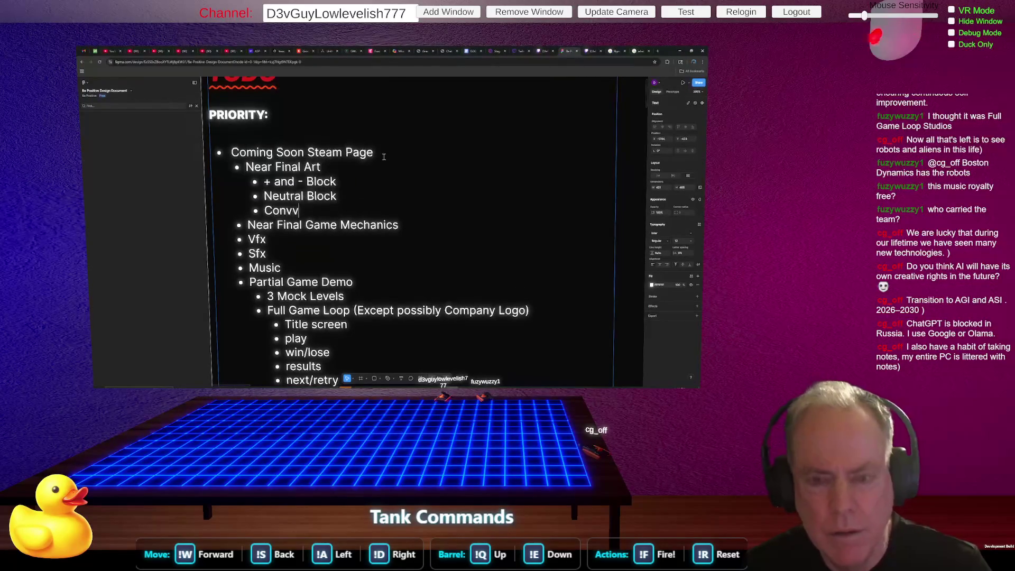
key(BackSpace)
text(erted)
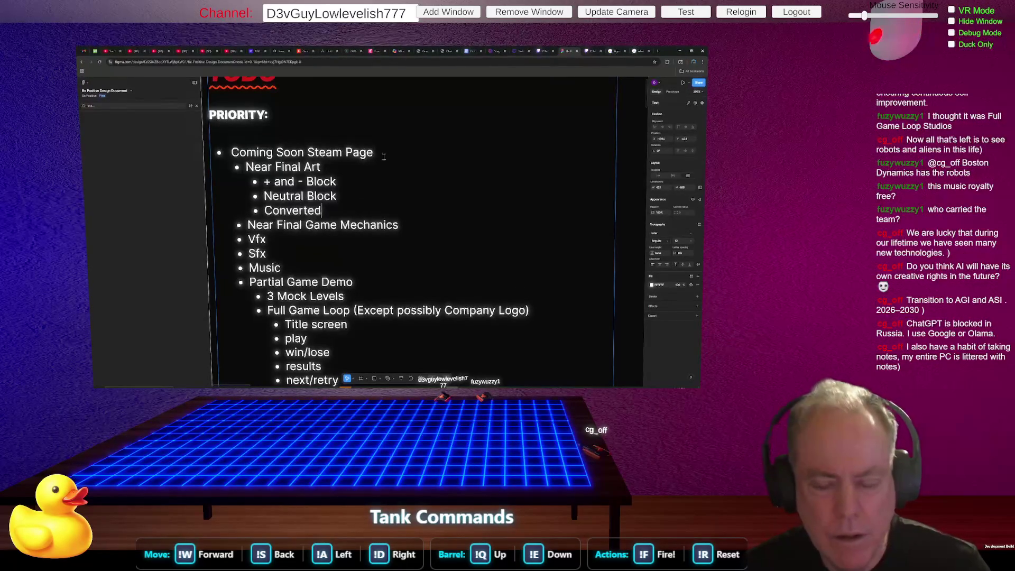
text( Block)
Continue the list with Death Block, Teleport Block and Switch Block sub-bullets.
key(Return)
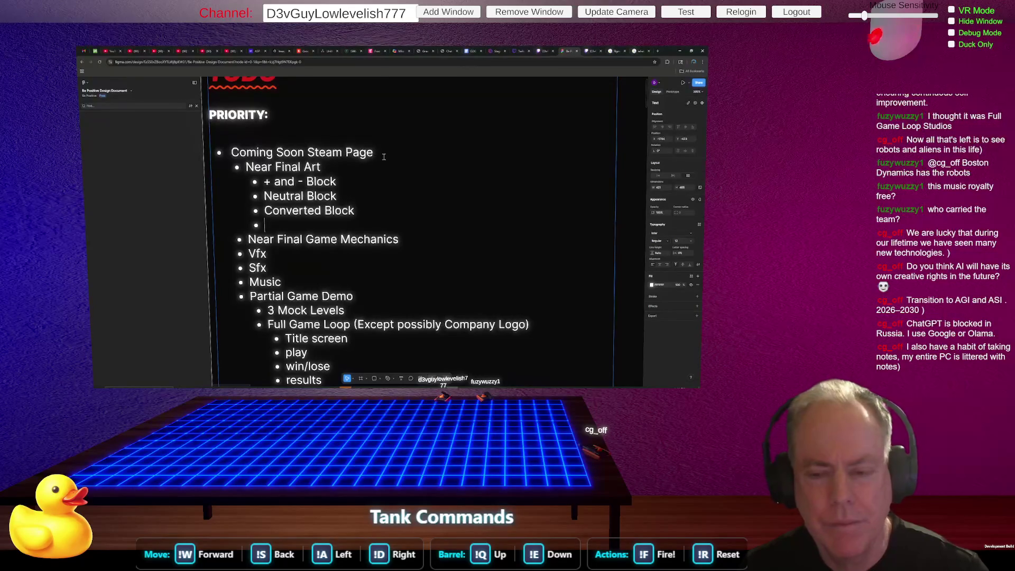
text(Kill)
key(BackSpace)
key(BackSpace)
key(BackSpace)
text(Dea)
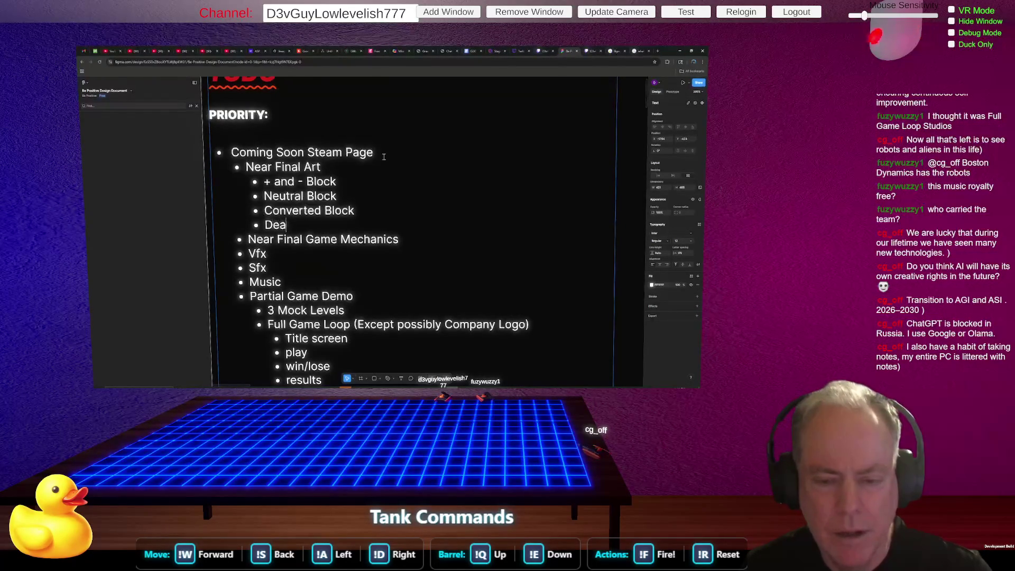
text(th Block)
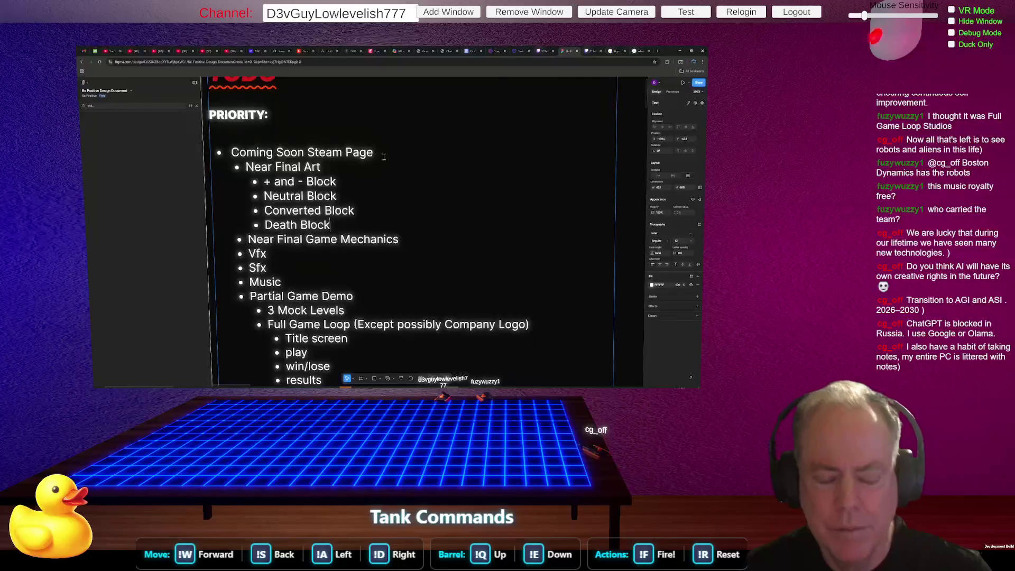
key(Return)
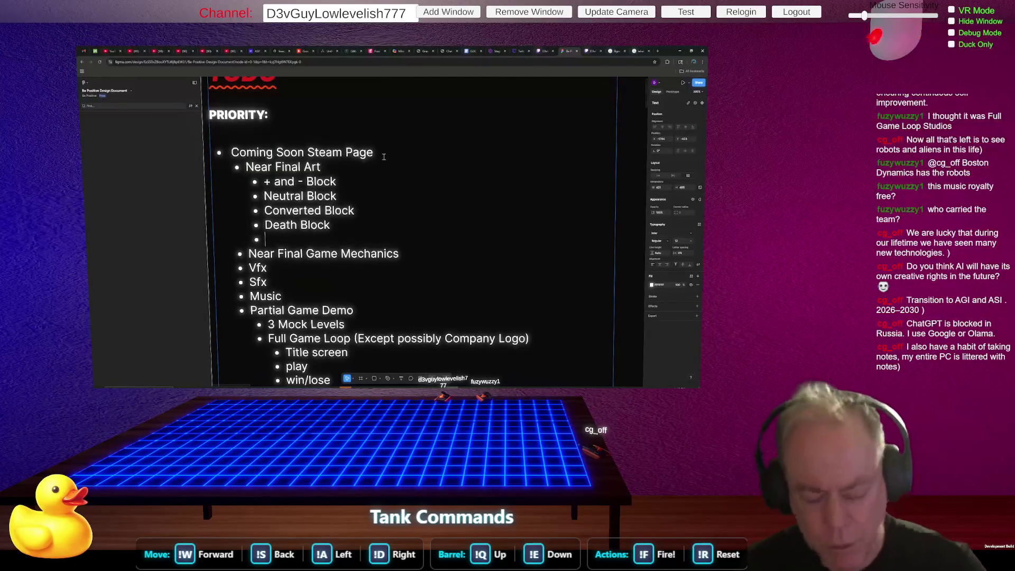
text(Telep)
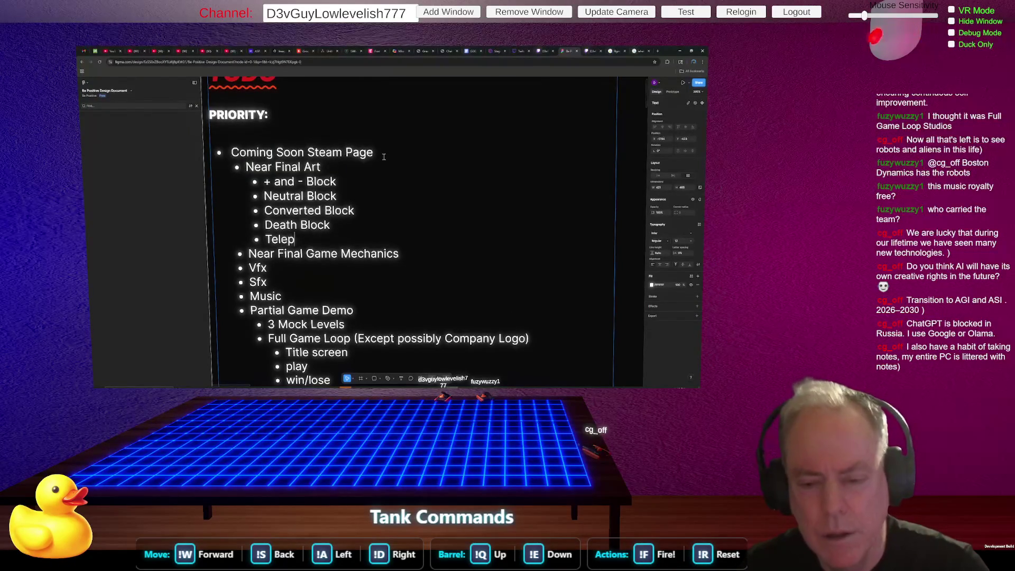
text(ortblock)
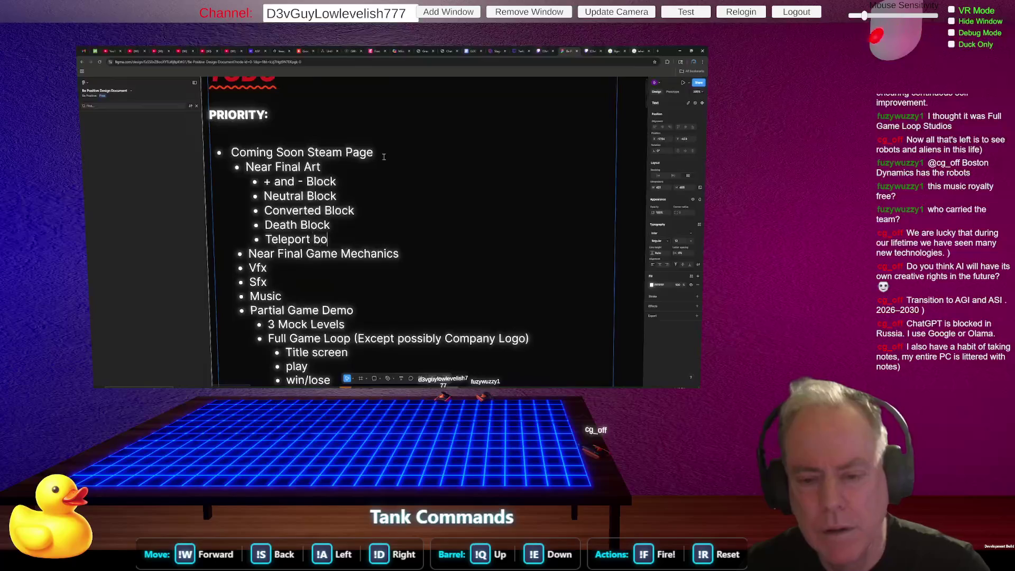
key(BackSpace)
key(BackSpace)
key(BackSpace)
text(o)
key(BackSpace)
key(BackSpace)
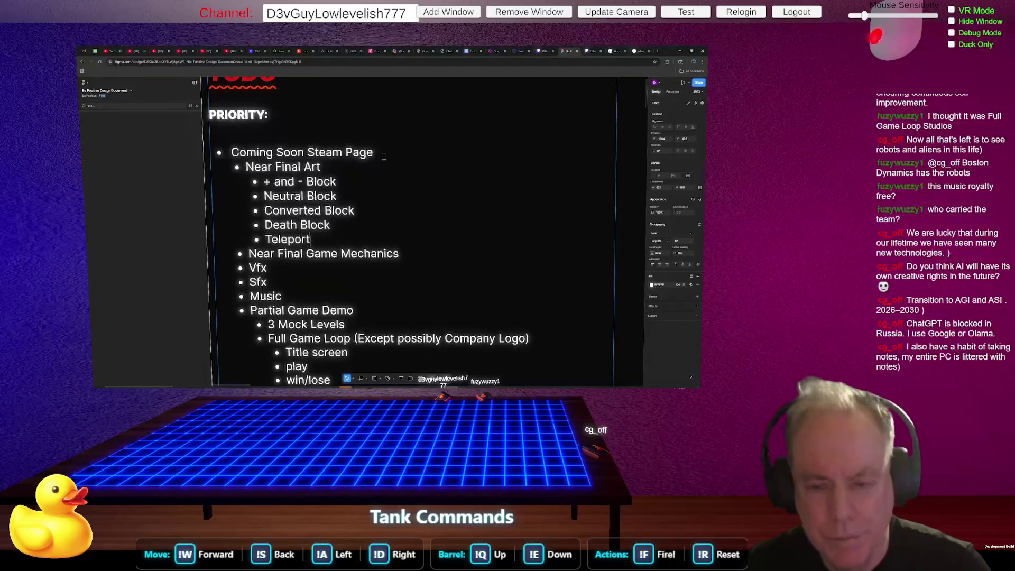
text( Block)
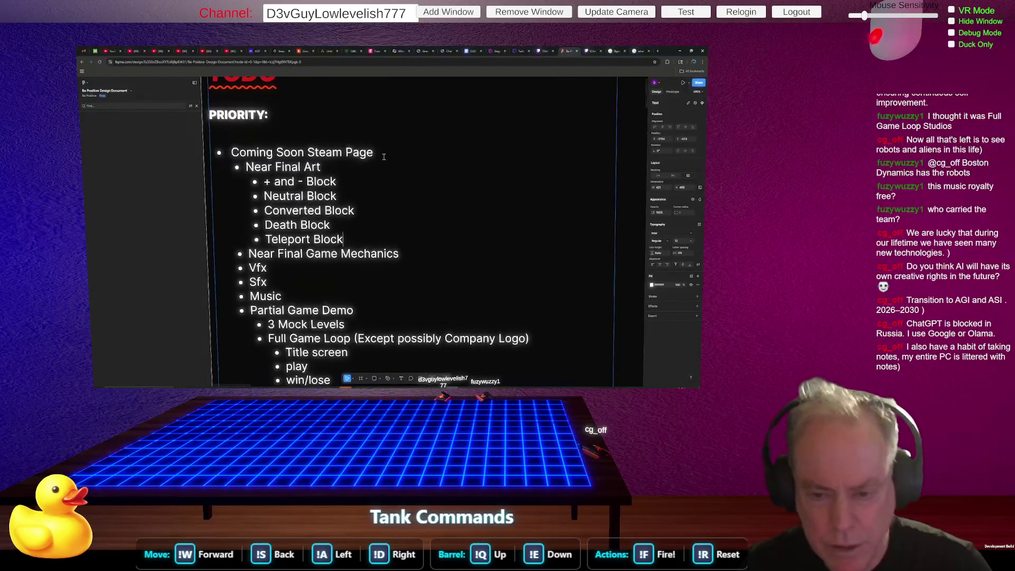
key(Return)
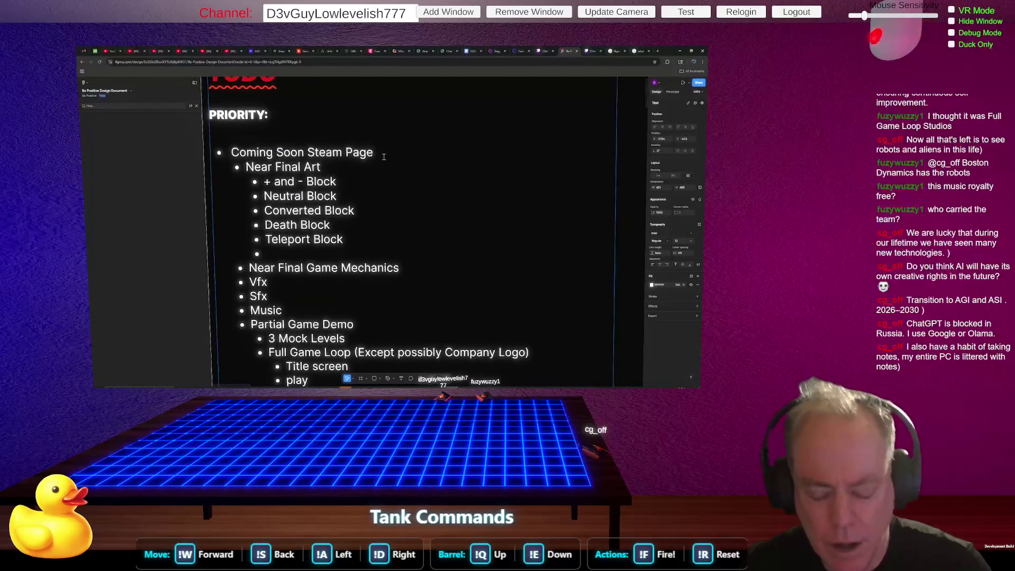
text(W)
key(BackSpace)
text(Switch Block)
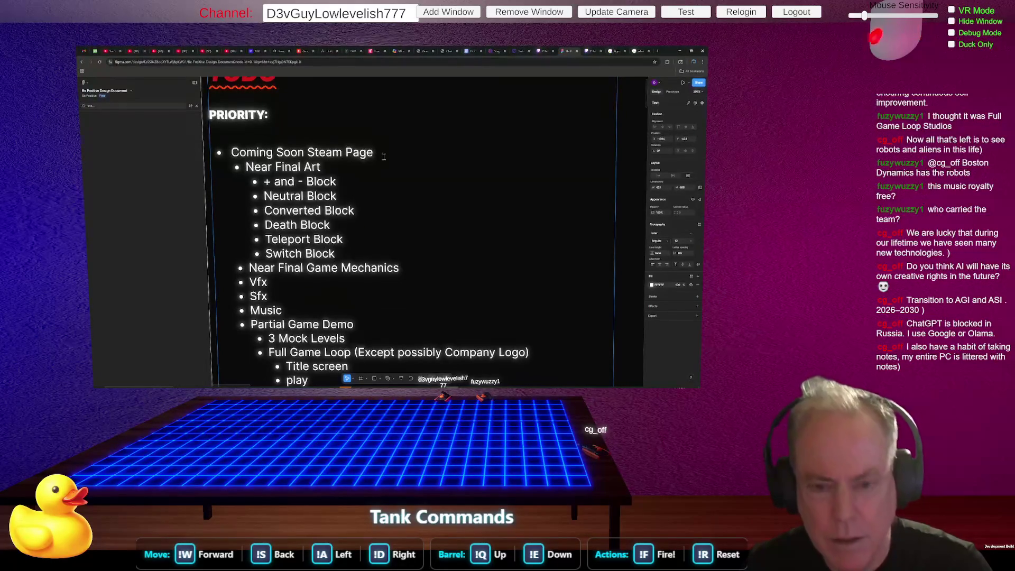
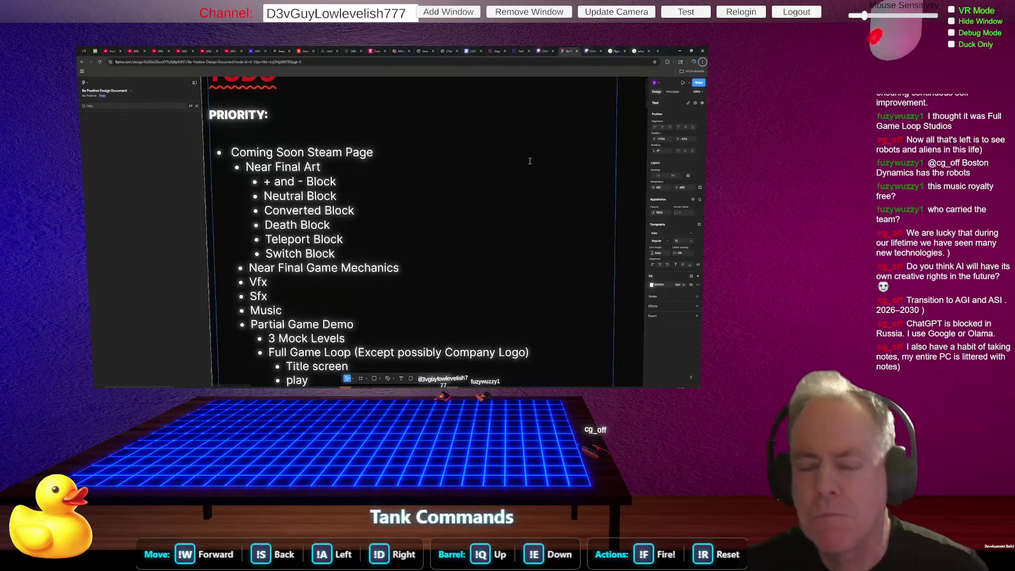
Zoom from the TODO list to the GDD's Mechanics section and start editing its text block.
scroll(326, 226, down, 5)
scroll(423, 217, down, 3)
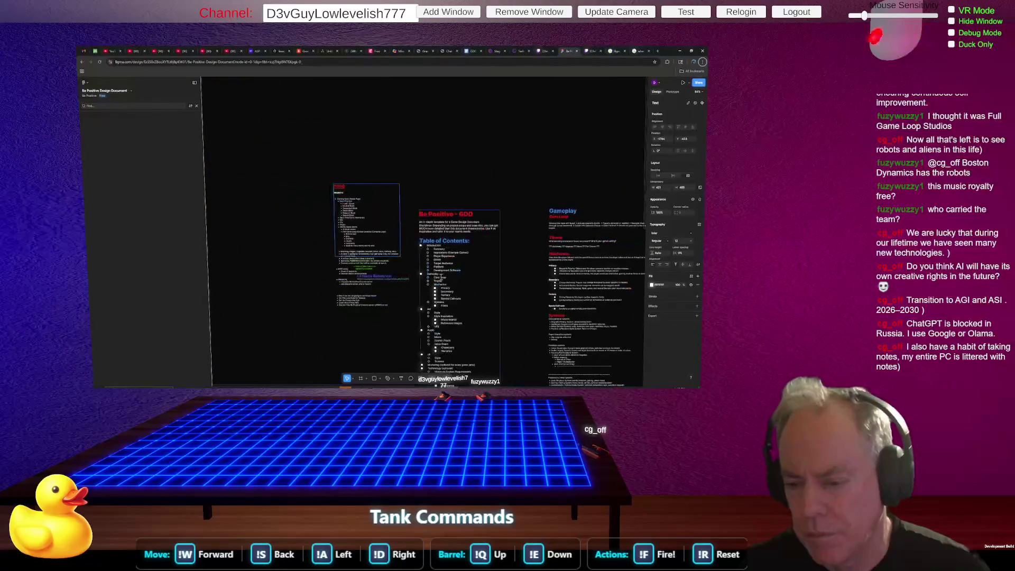
scroll(593, 244, up, 10)
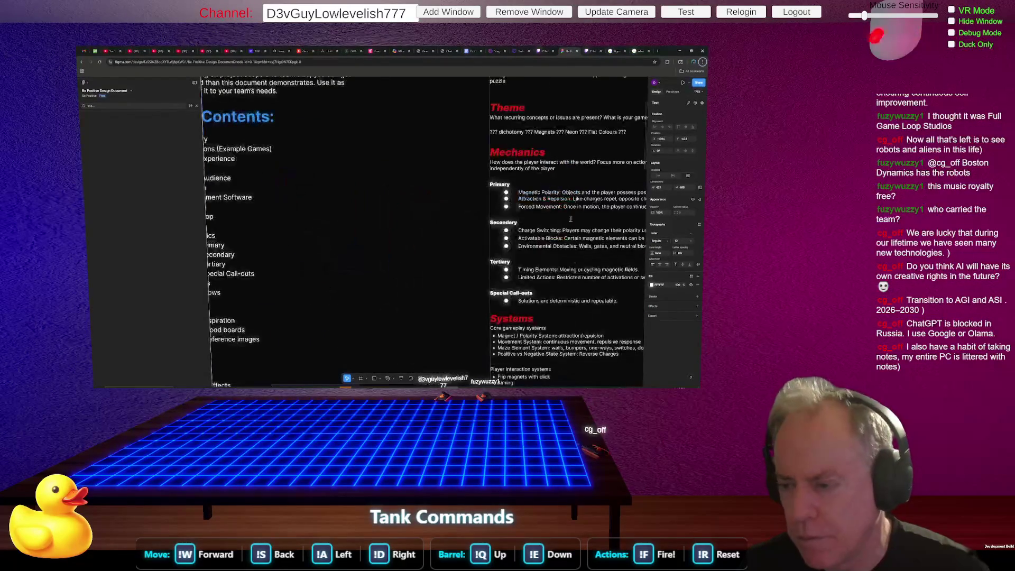
scroll(592, 244, down, 4)
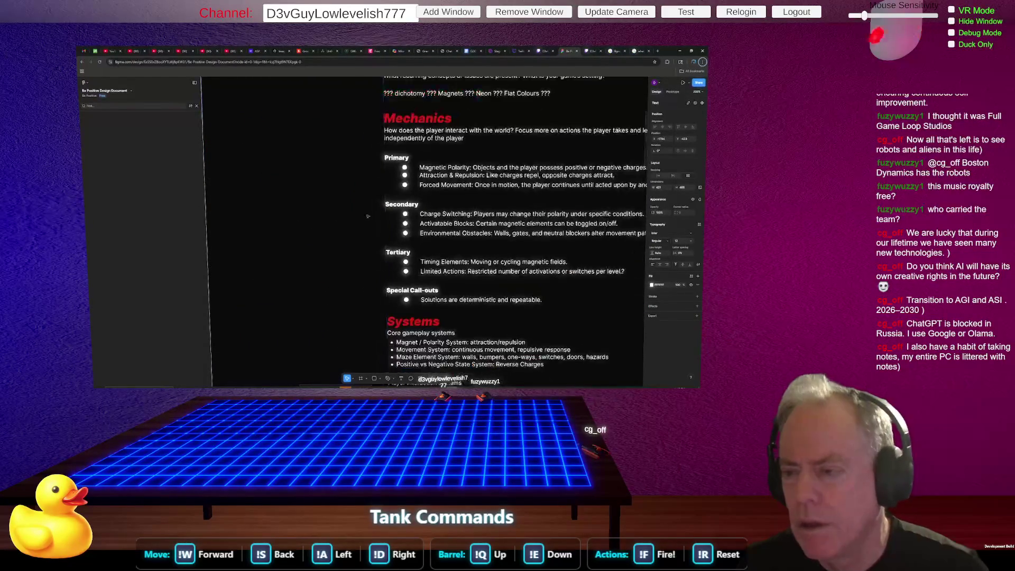
scroll(481, 186, up, 5)
scroll(481, 186, down, 2)
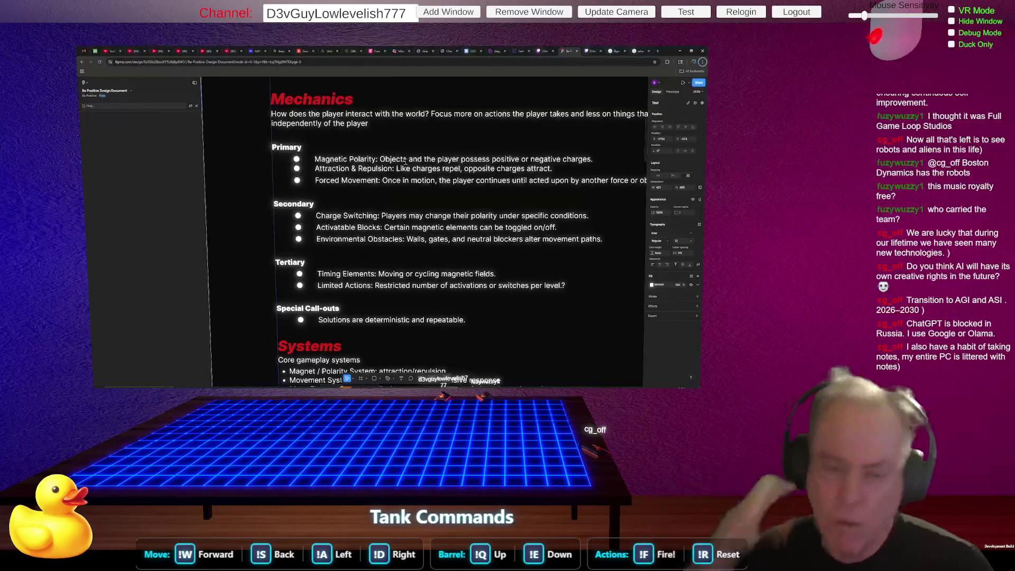
key(alt+Tab)
key(alt+Tab)
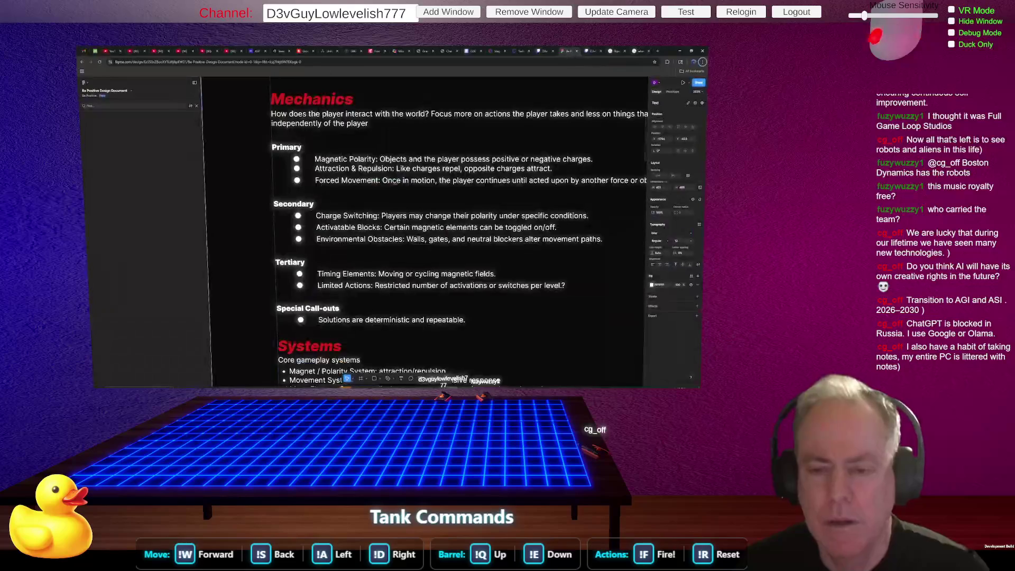
scroll(445, 245, up, 5)
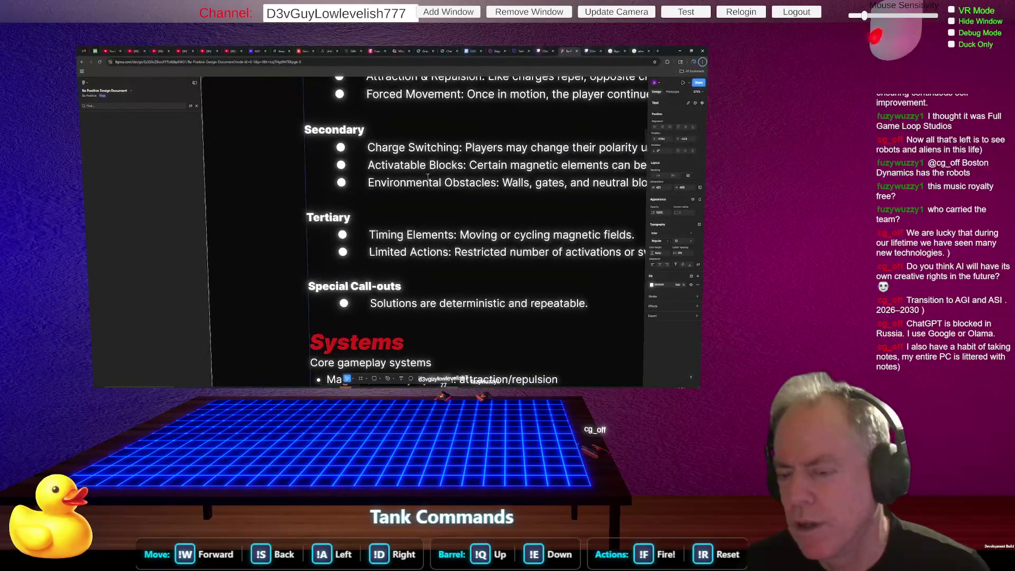
scroll(529, 164, down, 3)
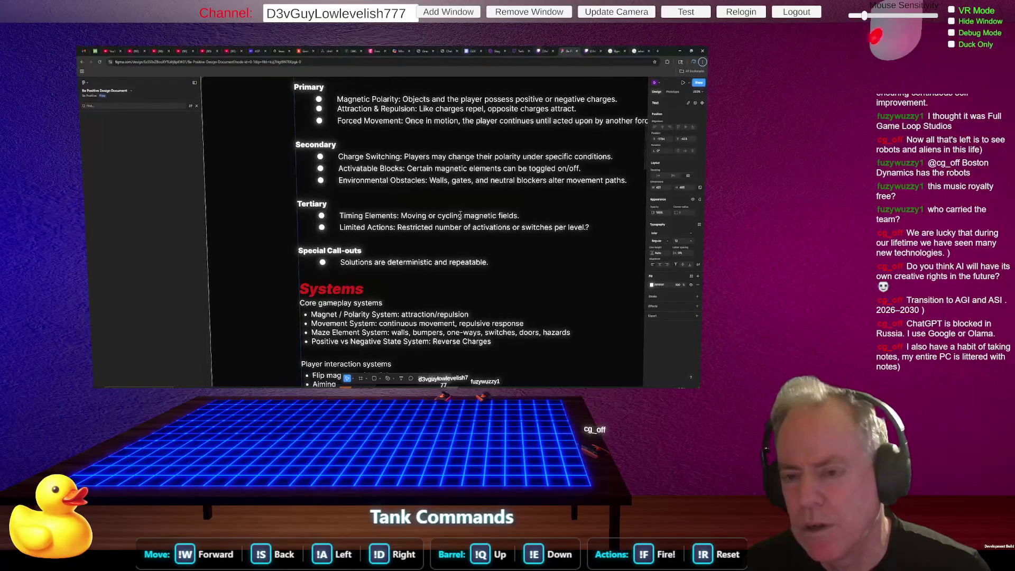
double_click(391, 207)
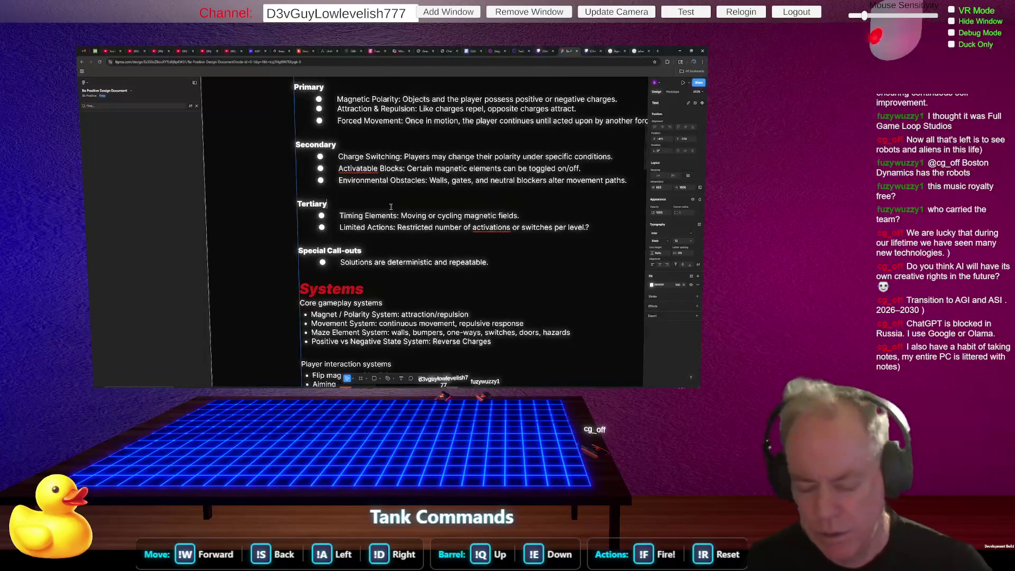
Start a new line under the Tertiary heading and try typing the Portal entry.
key(Return)
text(Por)
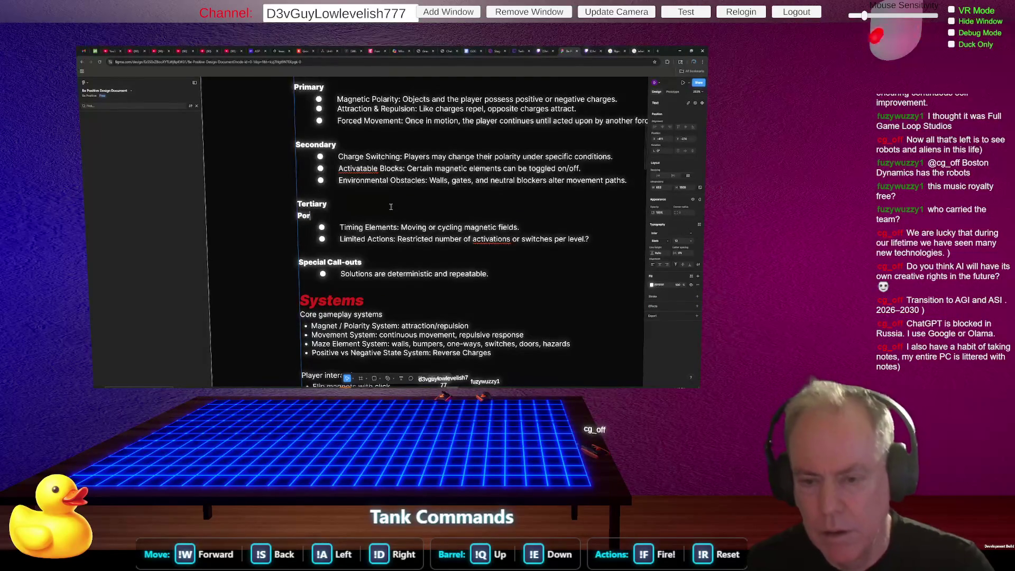
text(tala)
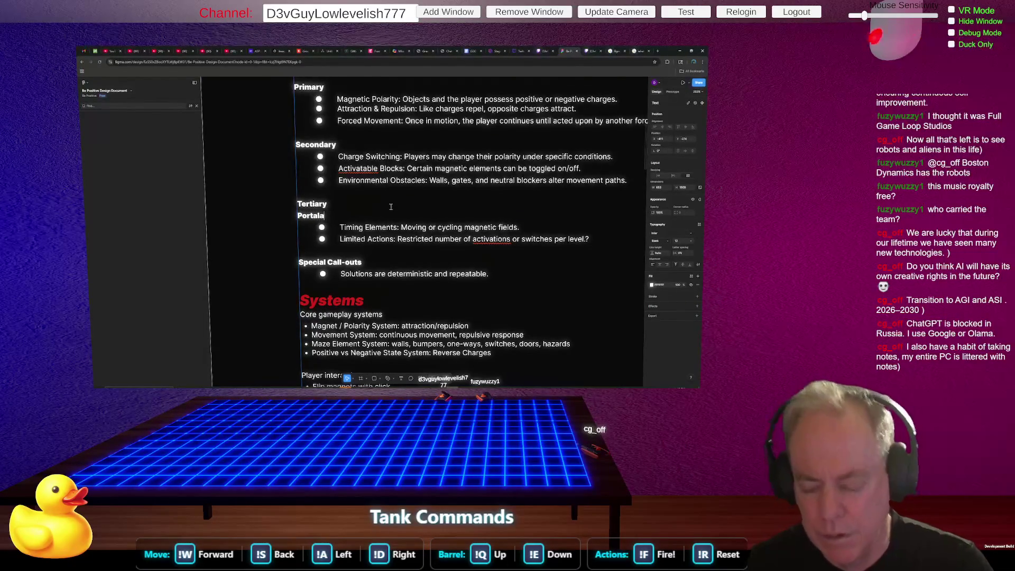
key(ctrl+z)
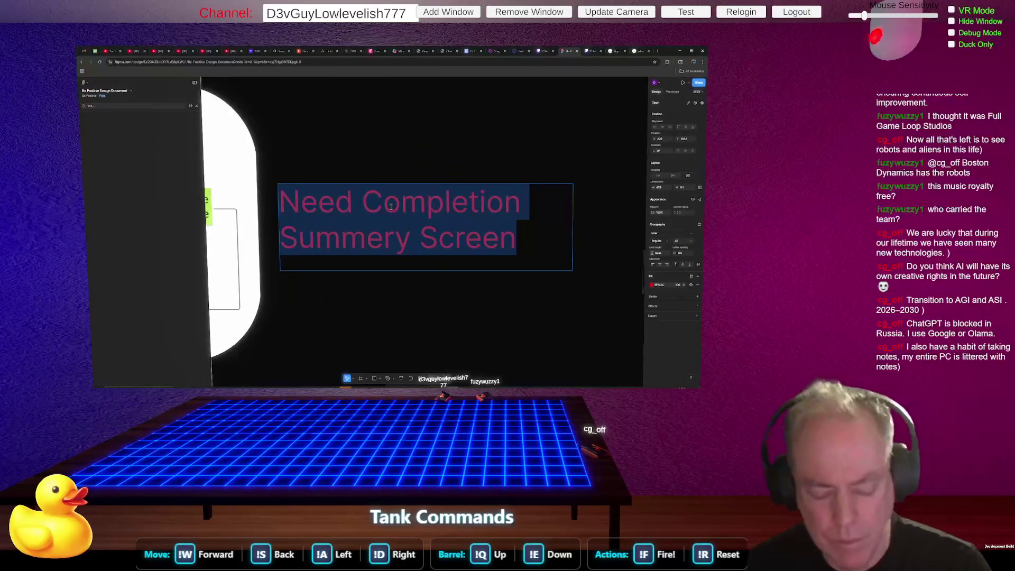
key(Escape)
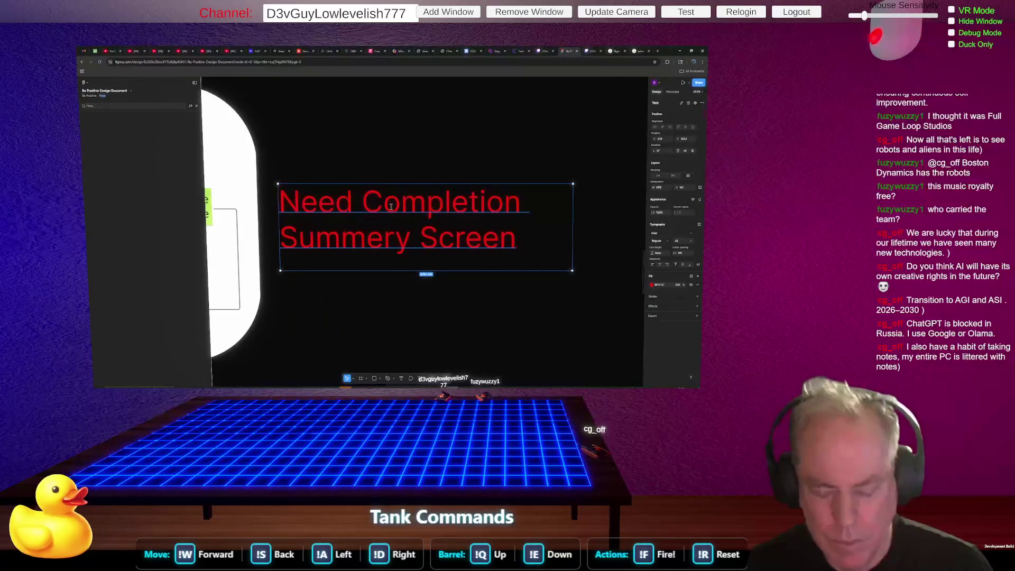
key(alt+Tab)
key(alt+Tab)
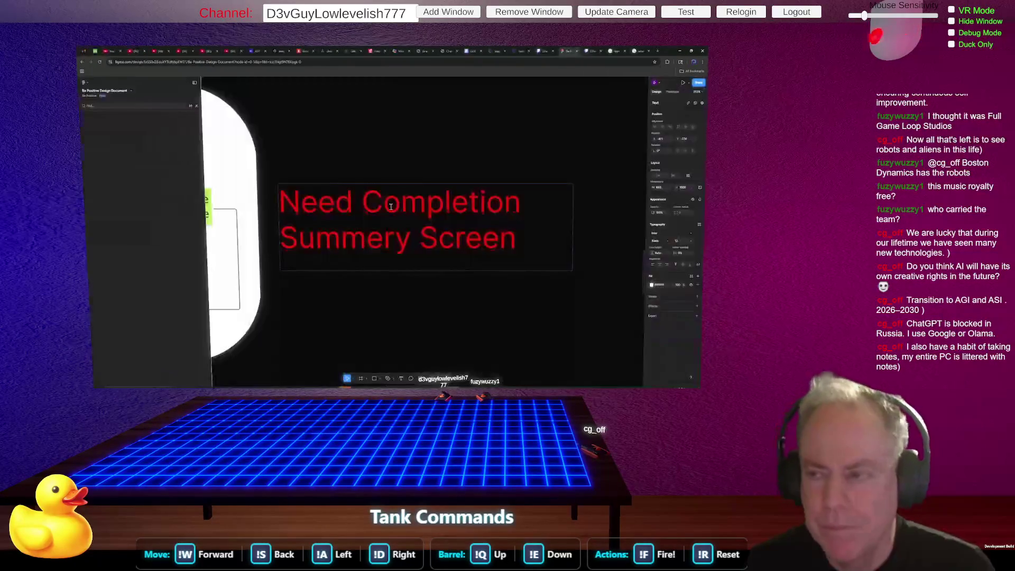
scroll(409, 207, down, 5)
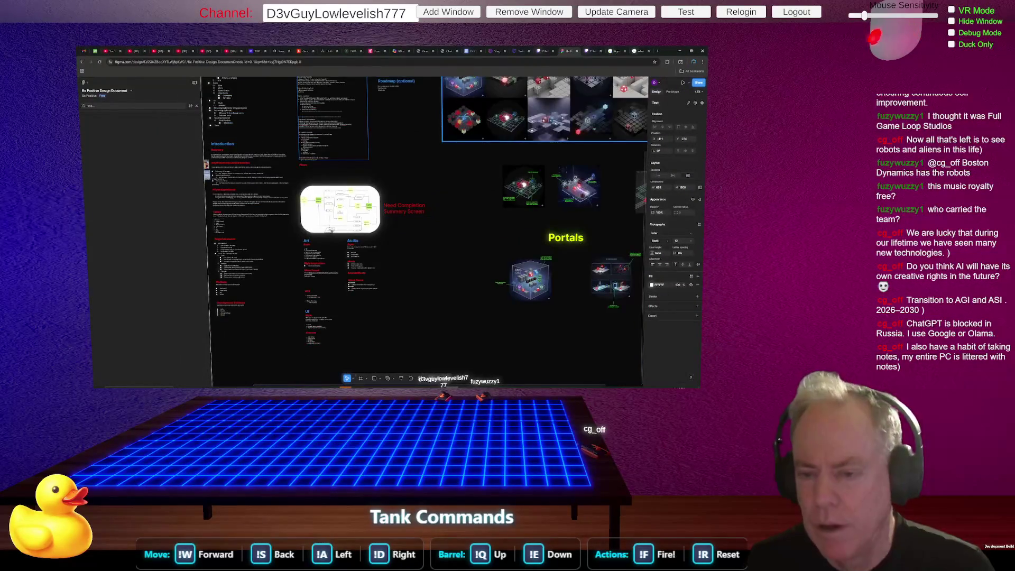
scroll(409, 207, down, 3)
scroll(345, 144, up, 10)
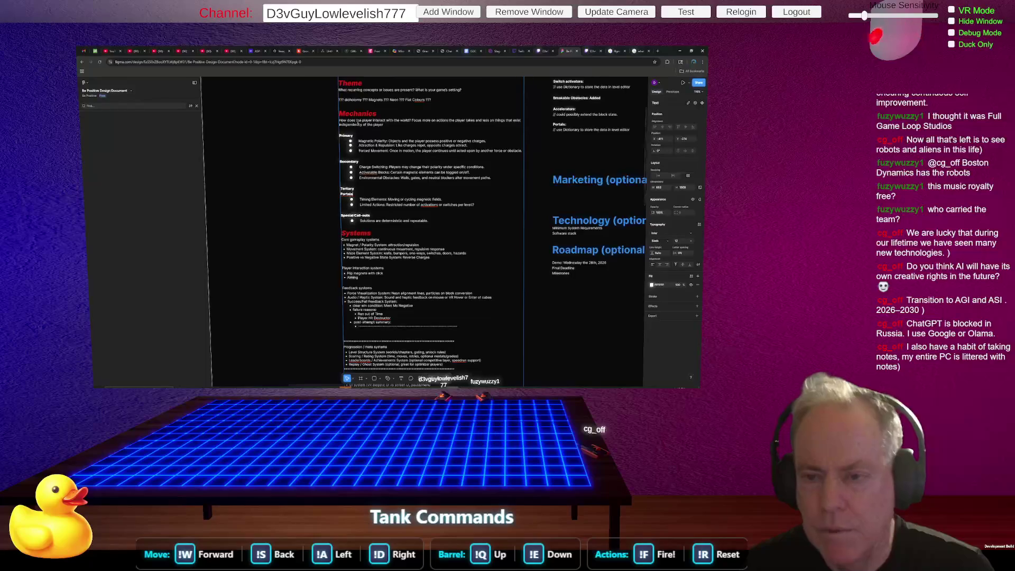
scroll(357, 174, up, 3)
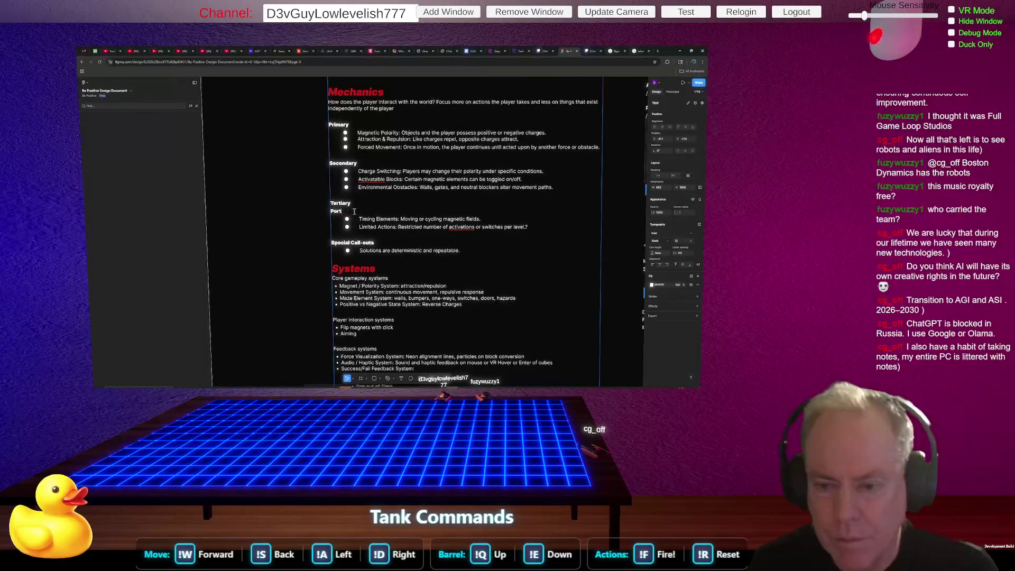
Add 'Portal' as the first Tertiary bullet, above Timing Elements.
key(BackSpace)
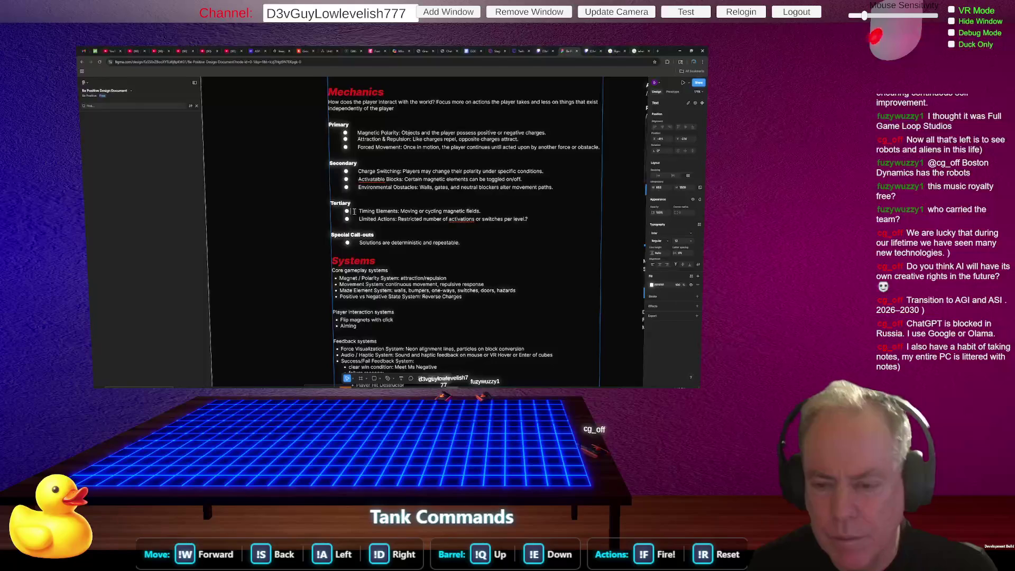
key(Return)
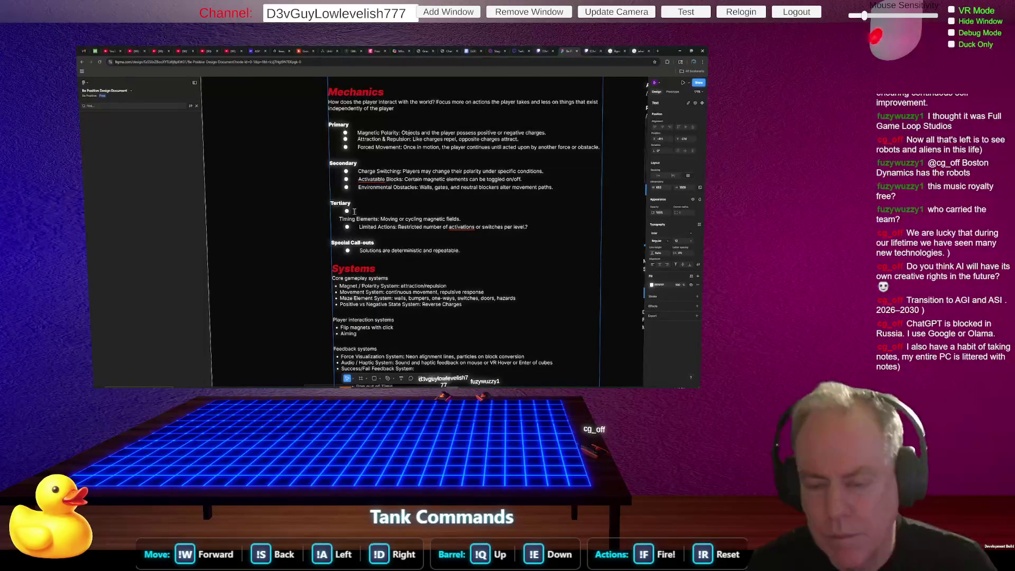
key(ctrl+z)
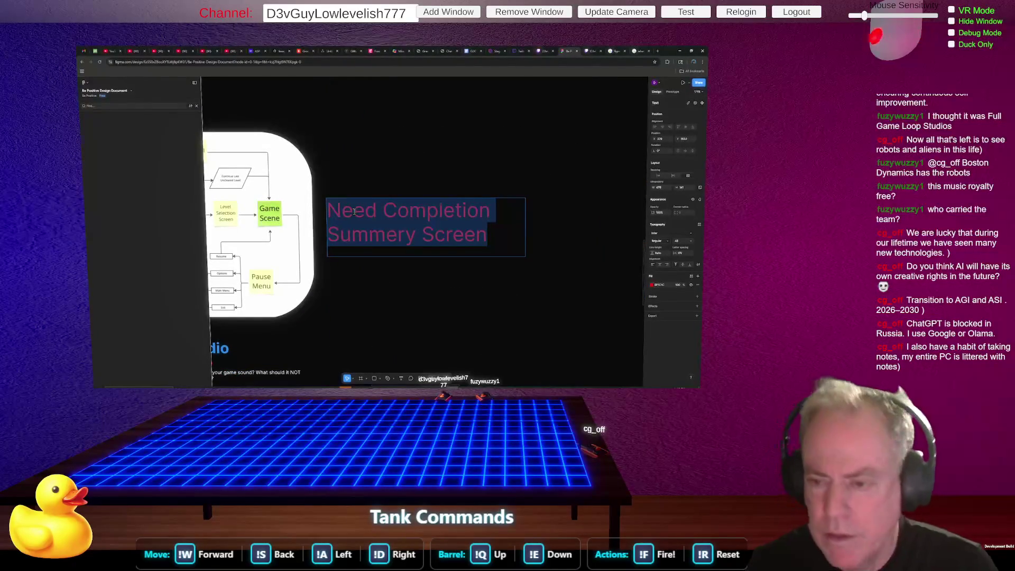
key(ctrl+z)
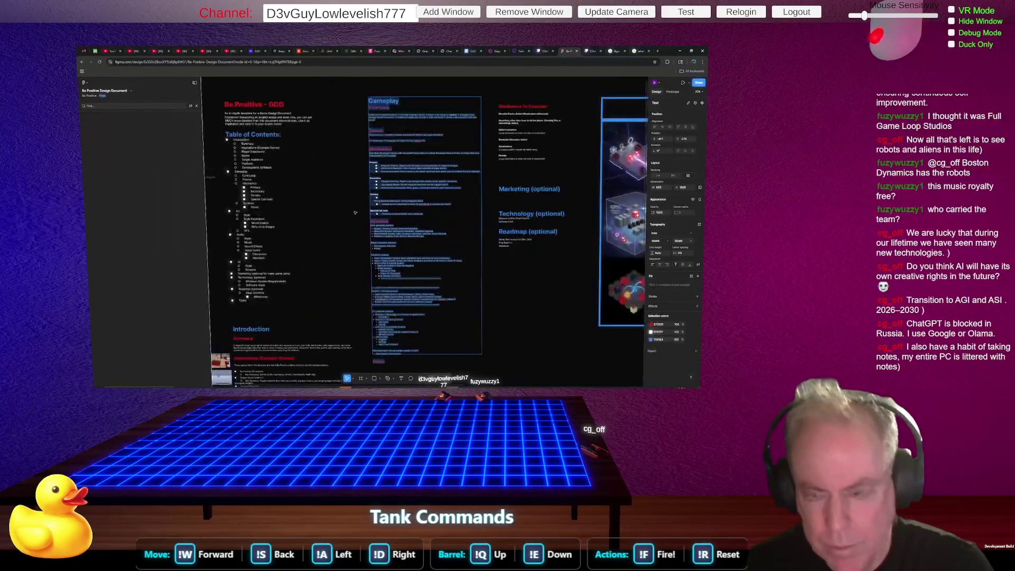
scroll(398, 192, up, 6)
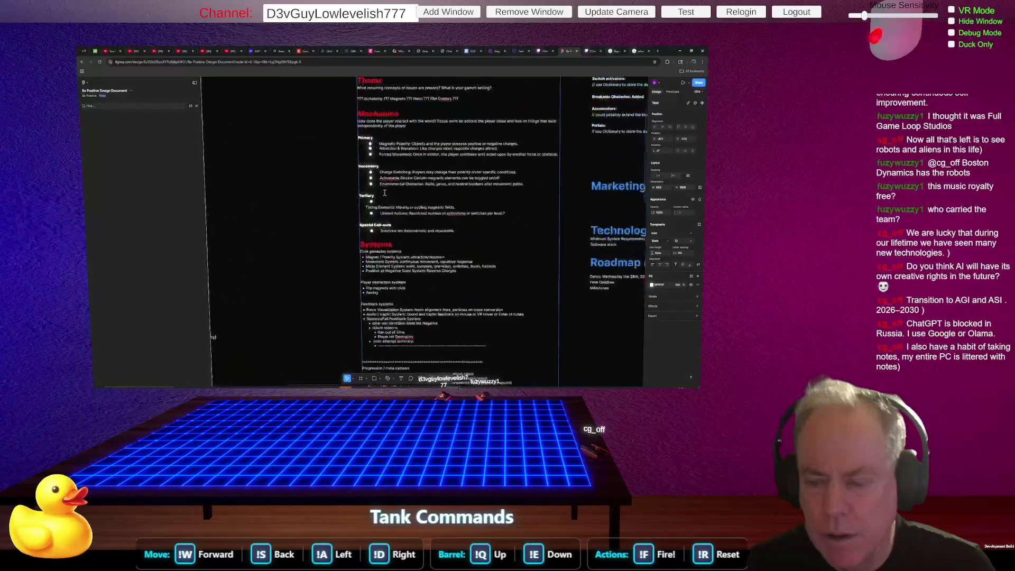
scroll(387, 193, up, 2)
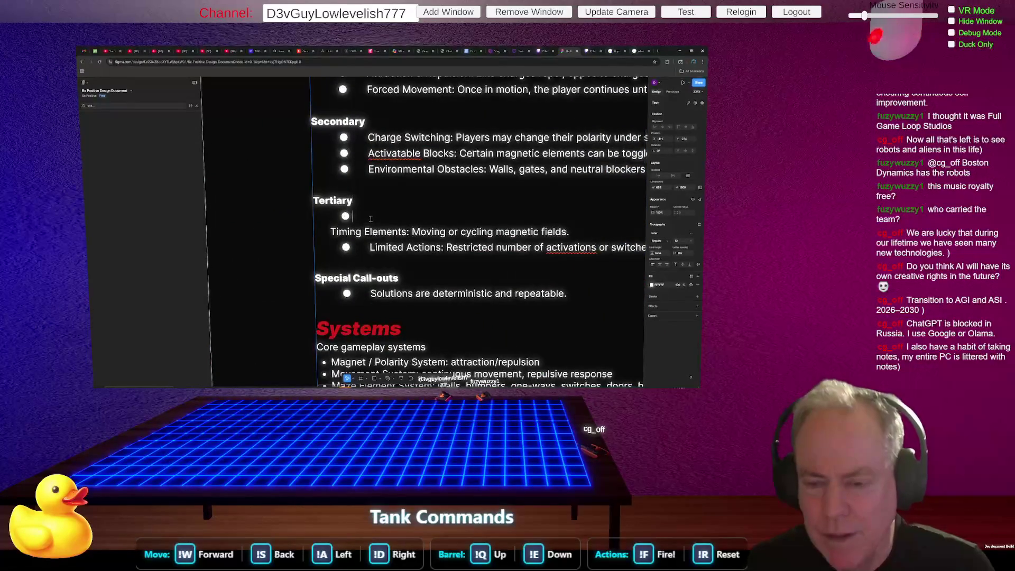
text(Portal)
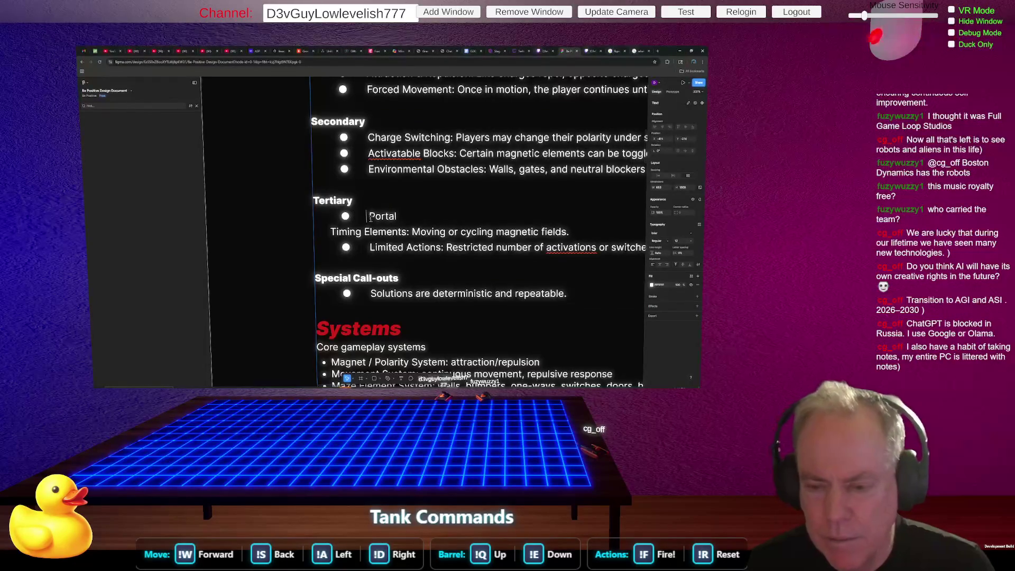
key(Return)
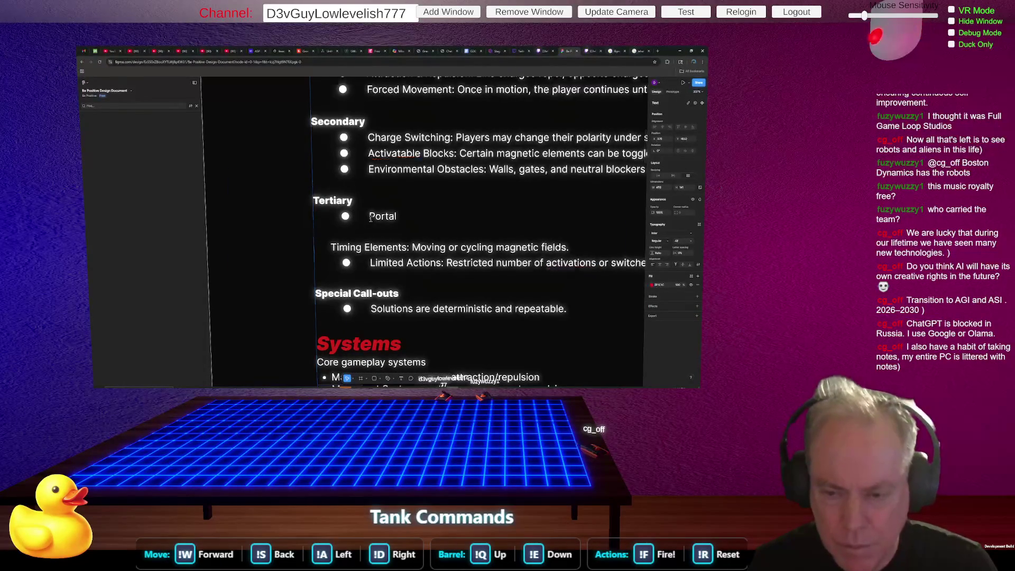
key(ctrl+z)
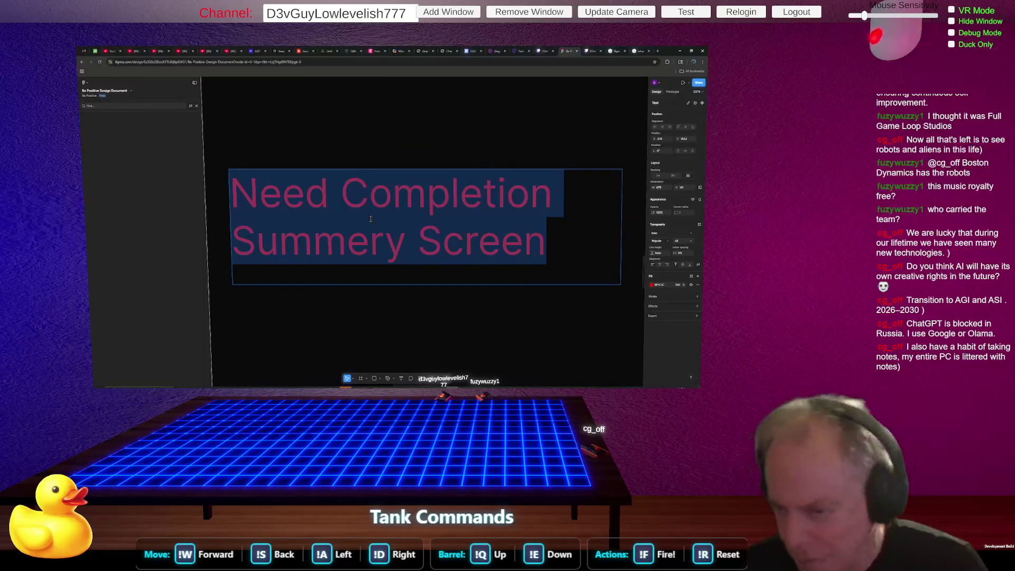
Restore Timing Elements as its own bullet under Portal and rename Portal to 'Portals'.
scroll(371, 228, down, 10)
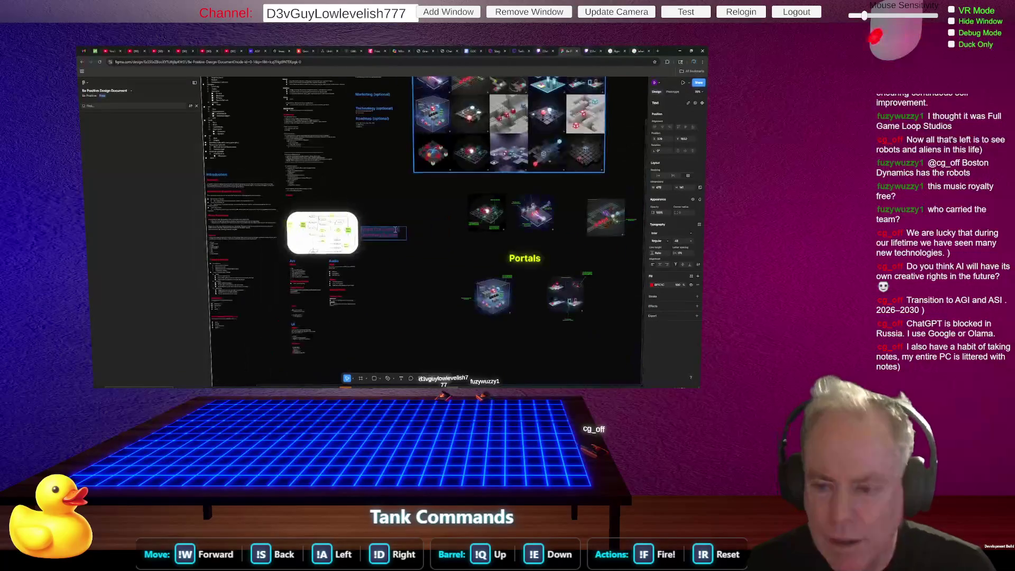
scroll(317, 161, up, 4)
scroll(364, 168, up, 8)
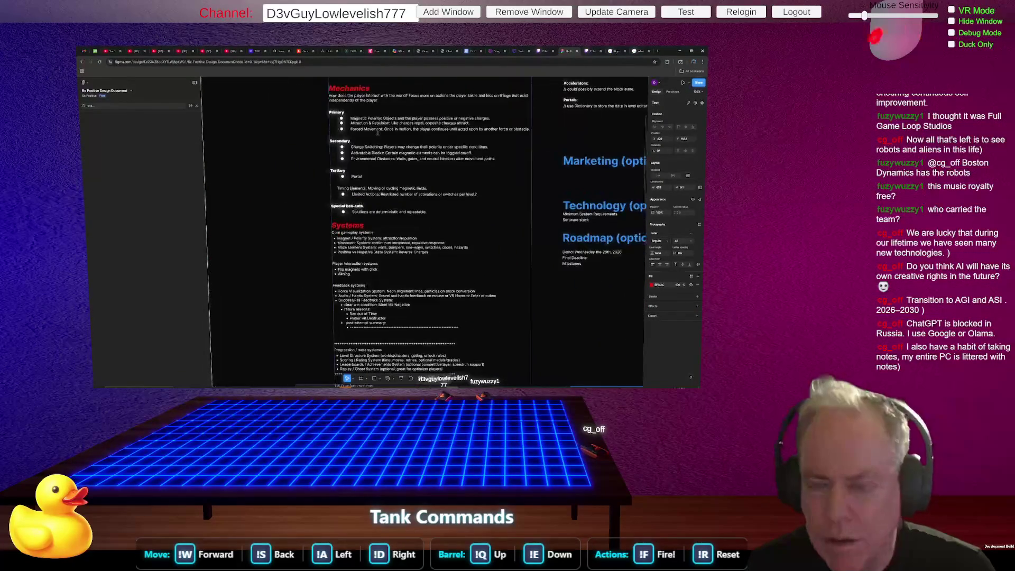
scroll(369, 188, down, 2)
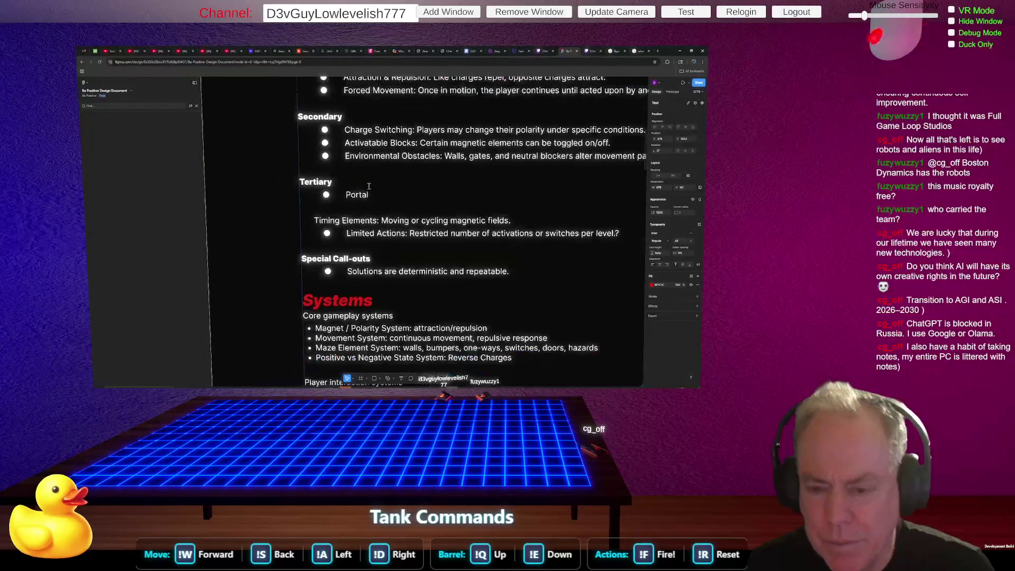
double_click(390, 200)
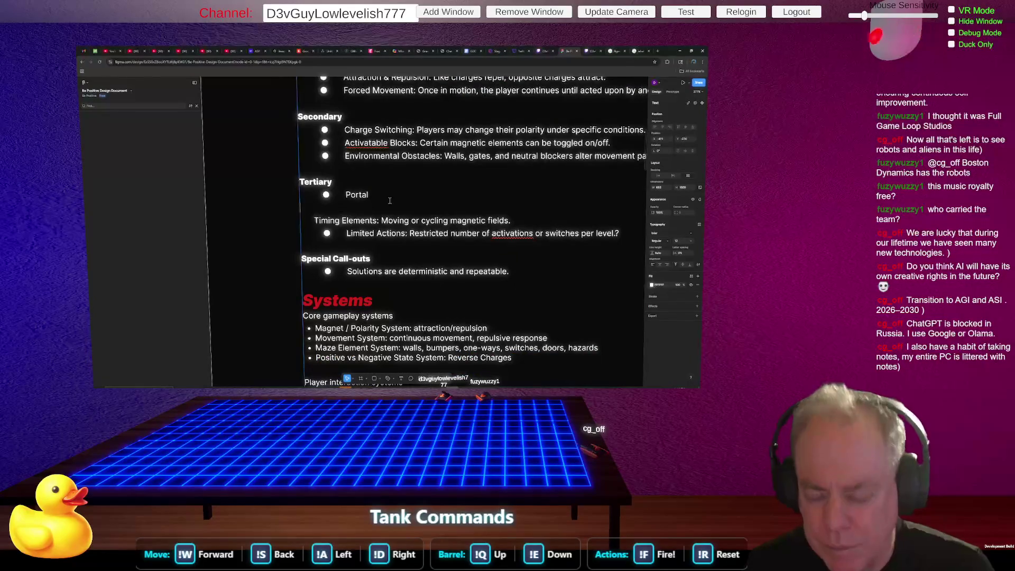
key(BackSpace)
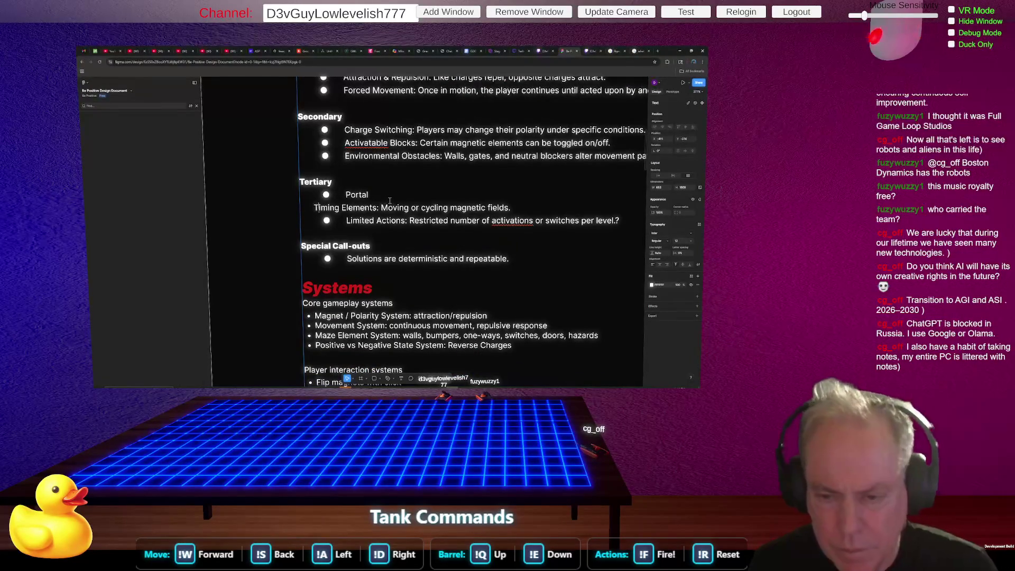
text(*)
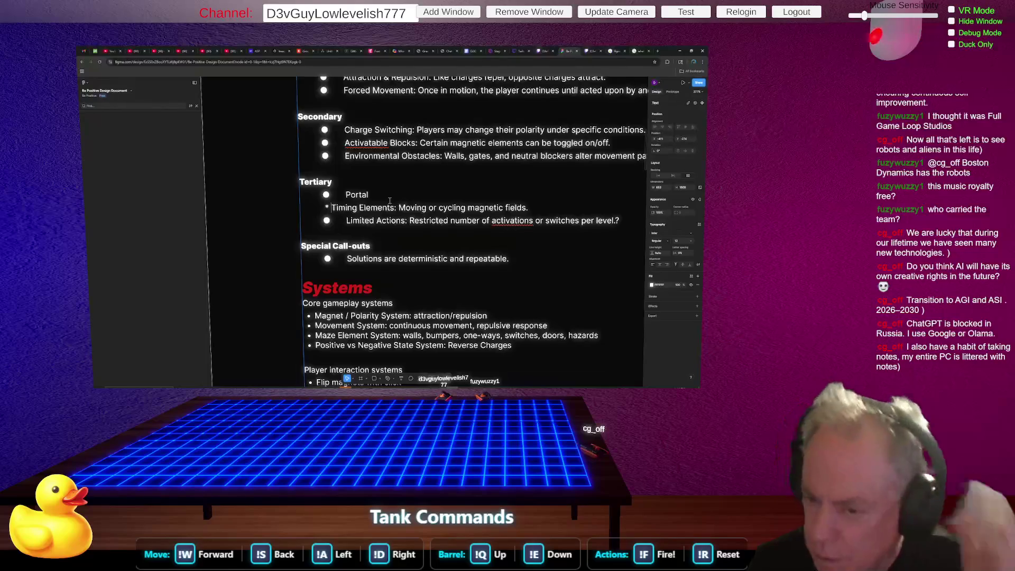
key(Up)
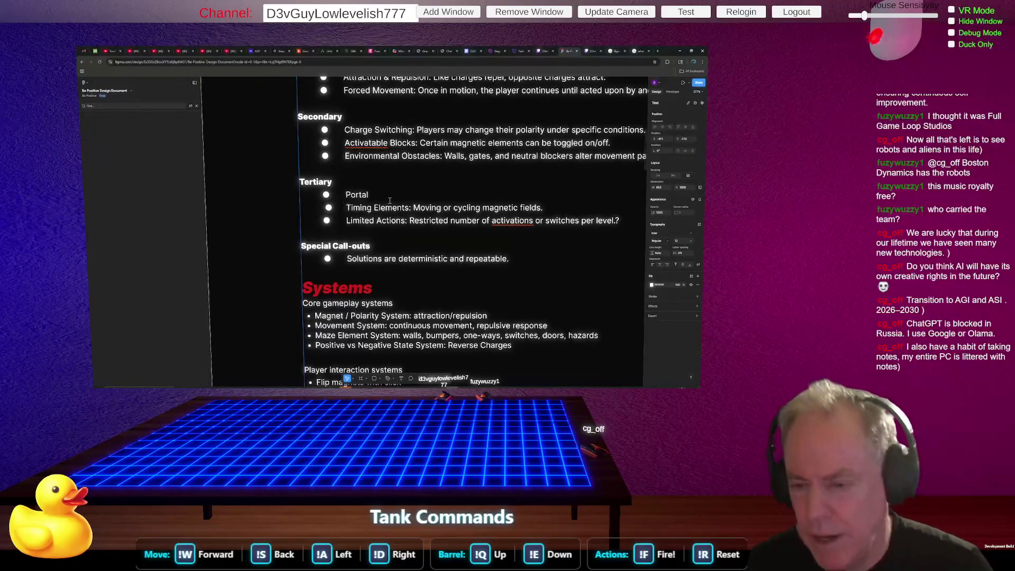
text(s)
scroll(430, 289, down, 2)
scroll(430, 289, down, 2)
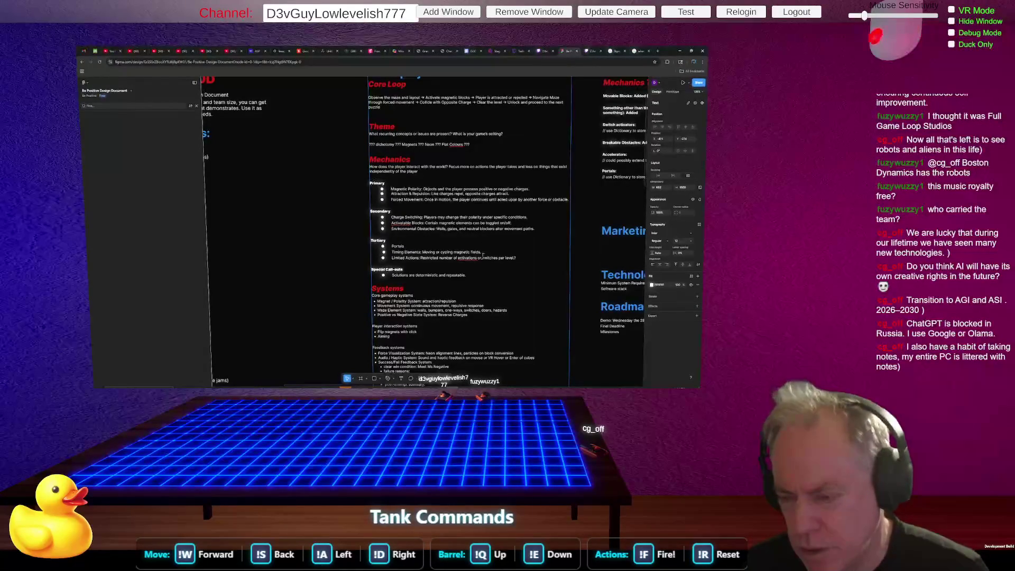
scroll(481, 177, down, 3)
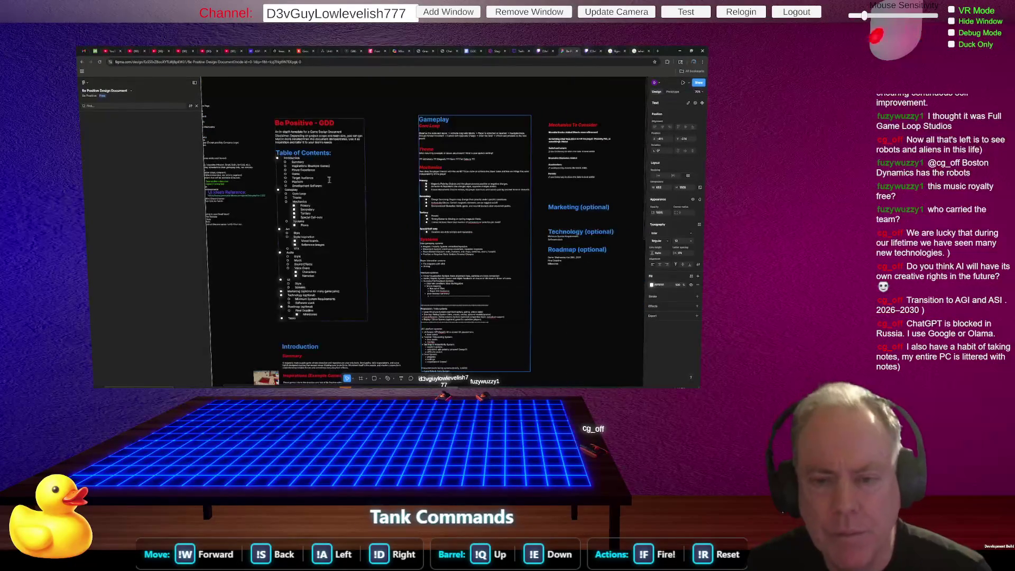
scroll(357, 185, up, 5)
scroll(357, 185, down, 3)
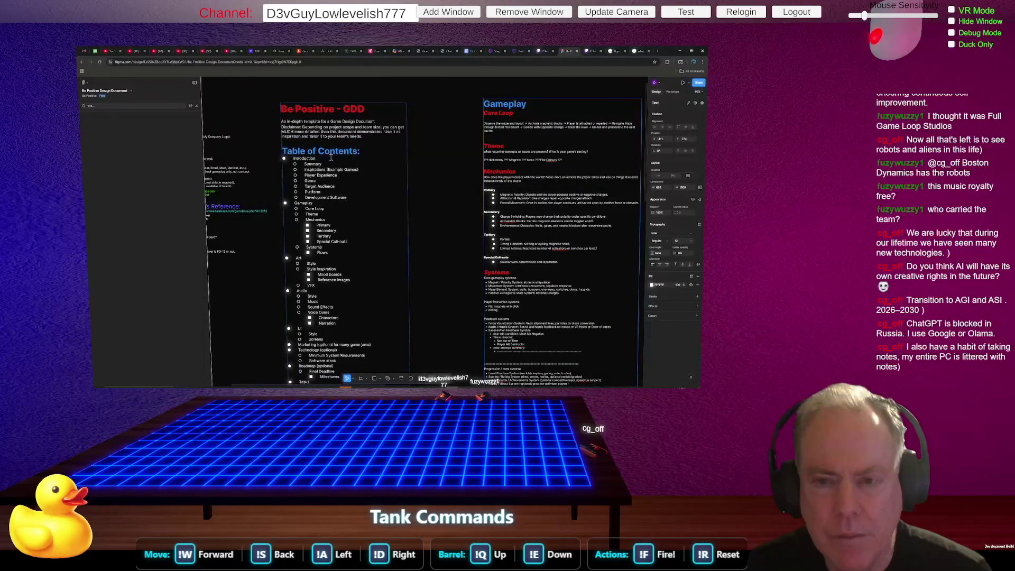
scroll(331, 157, down, 3)
scroll(372, 198, up, 6)
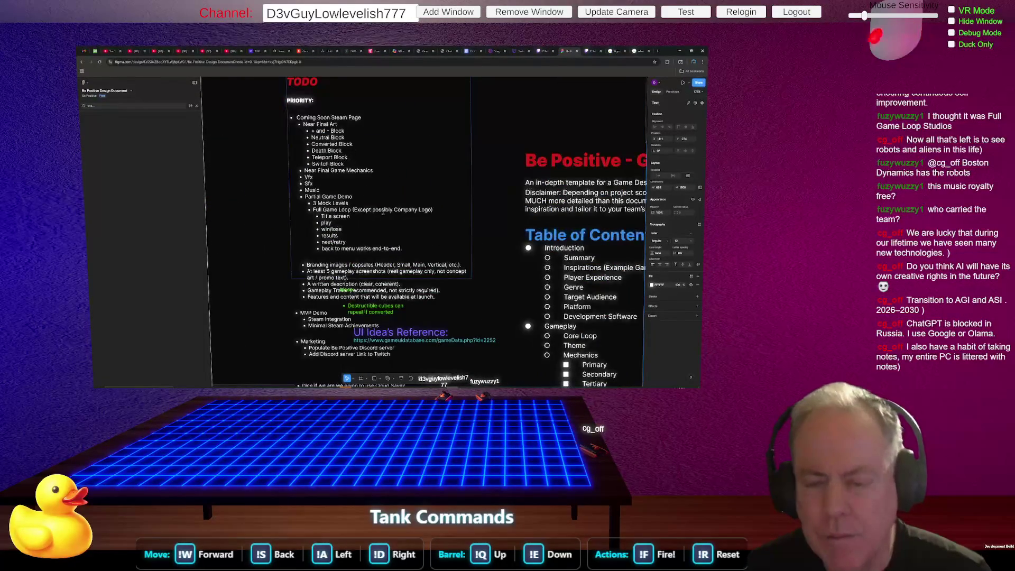
scroll(371, 255, up, 4)
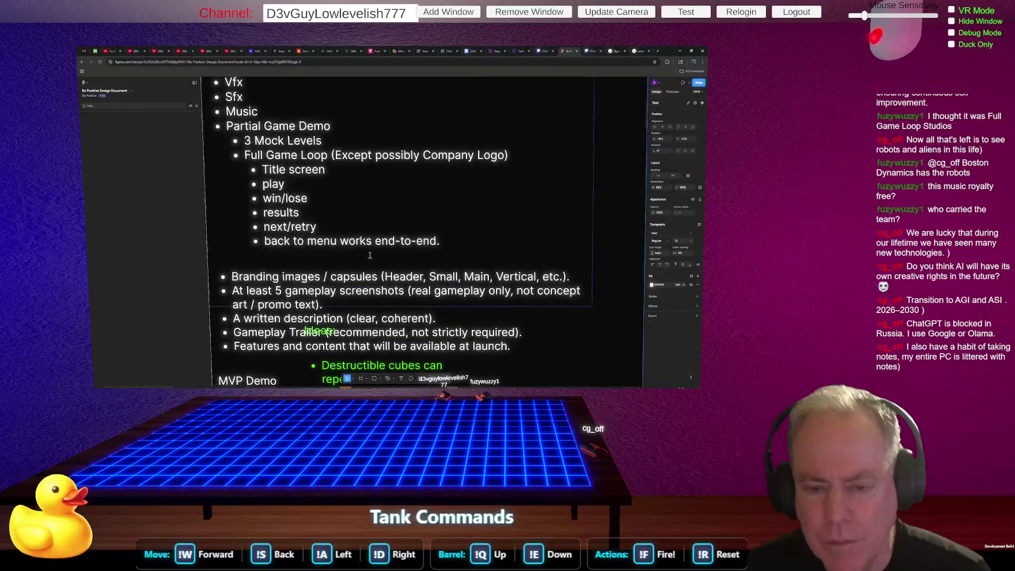
Add a 'Destructable' bullet right after Neutral Block in the Near Final Art list.
scroll(370, 255, down, 4)
click(370, 182)
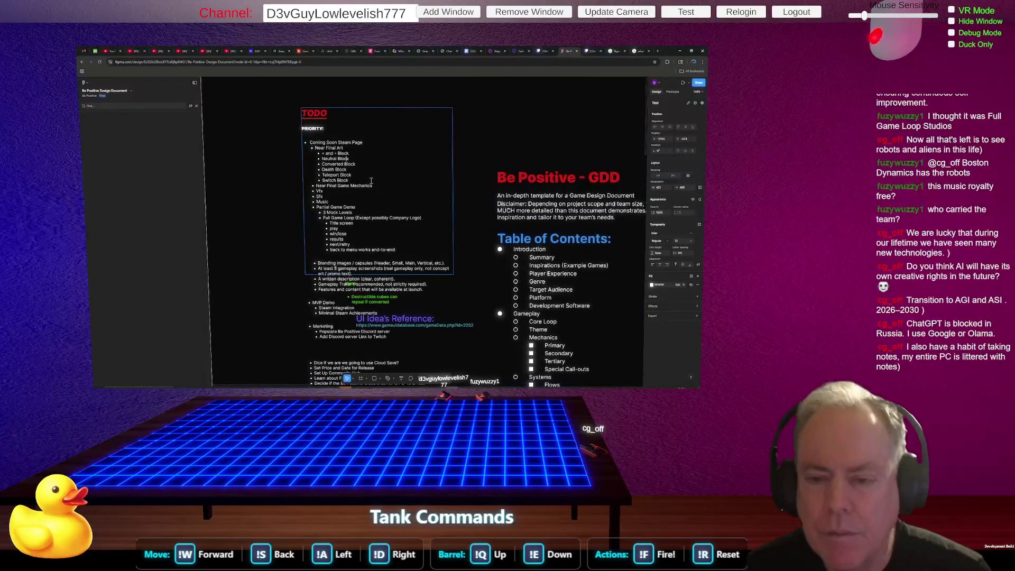
key(Return)
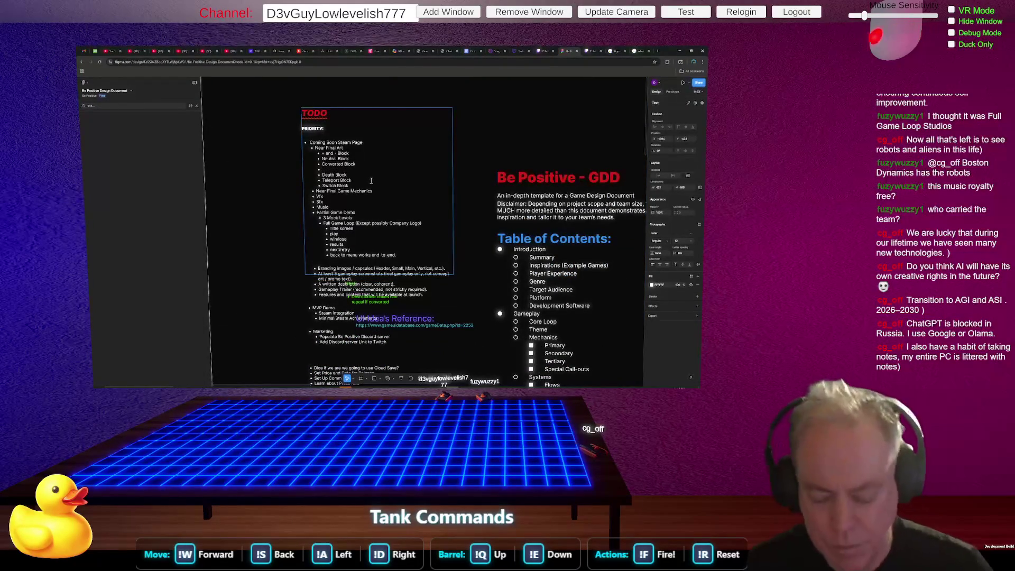
text(Dastruct)
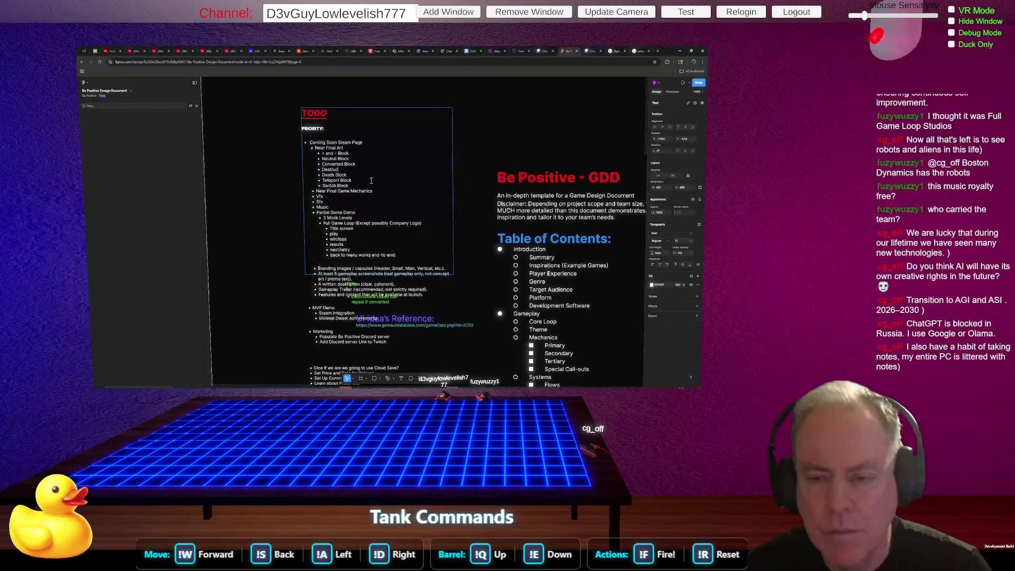
text(able)
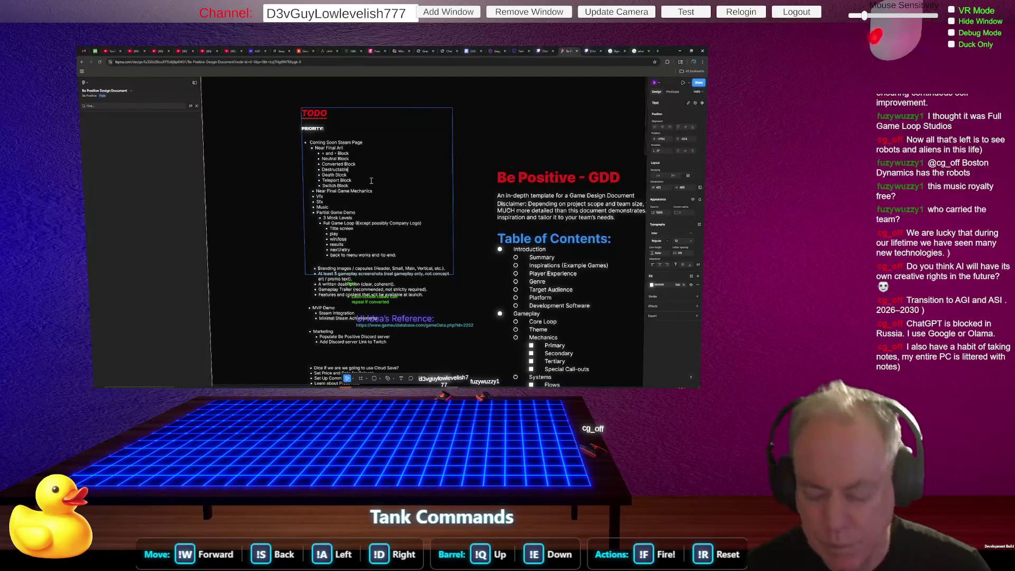
key(shift+Home)
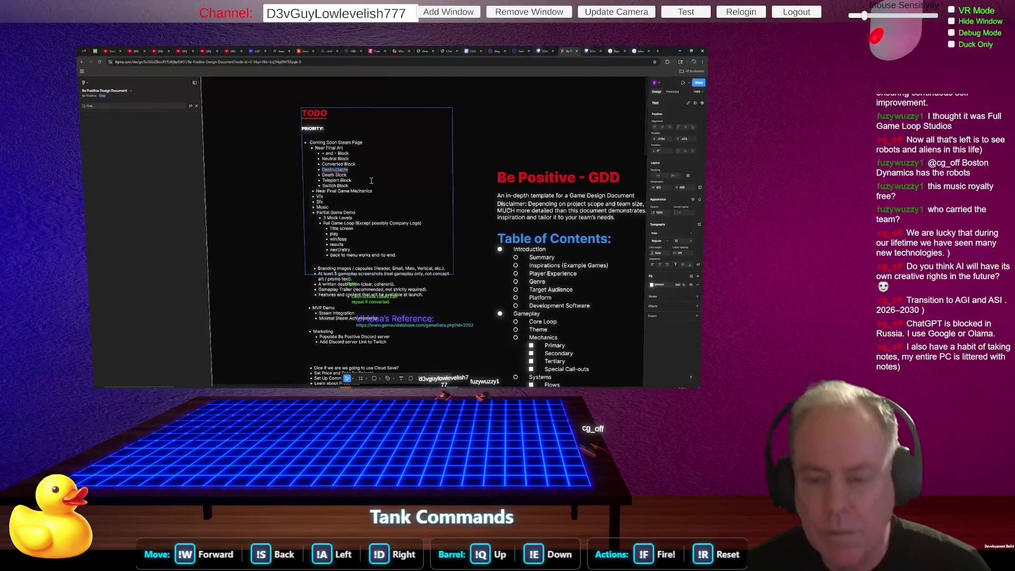
key(Delete)
key(Delete)
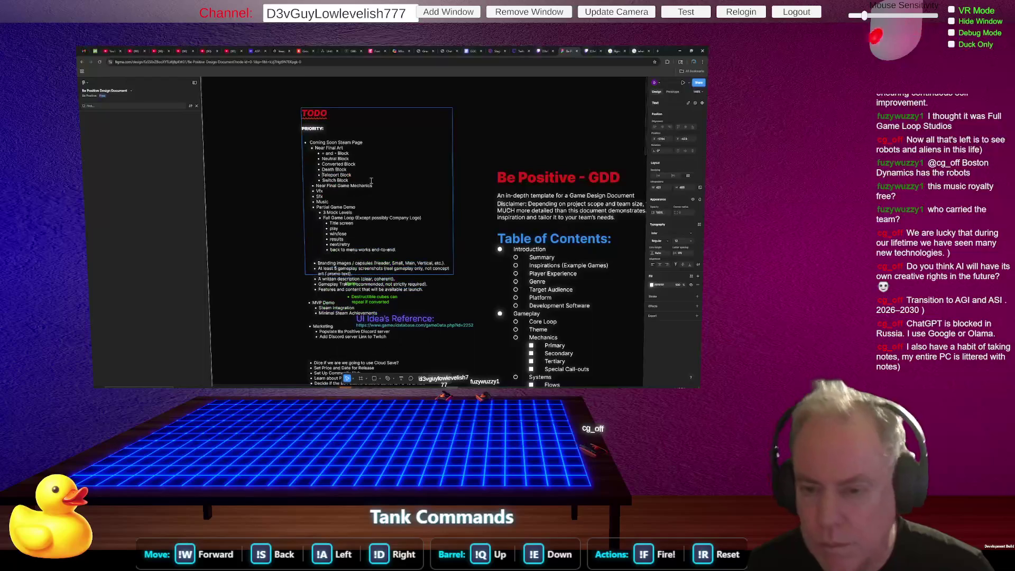
key(Down)
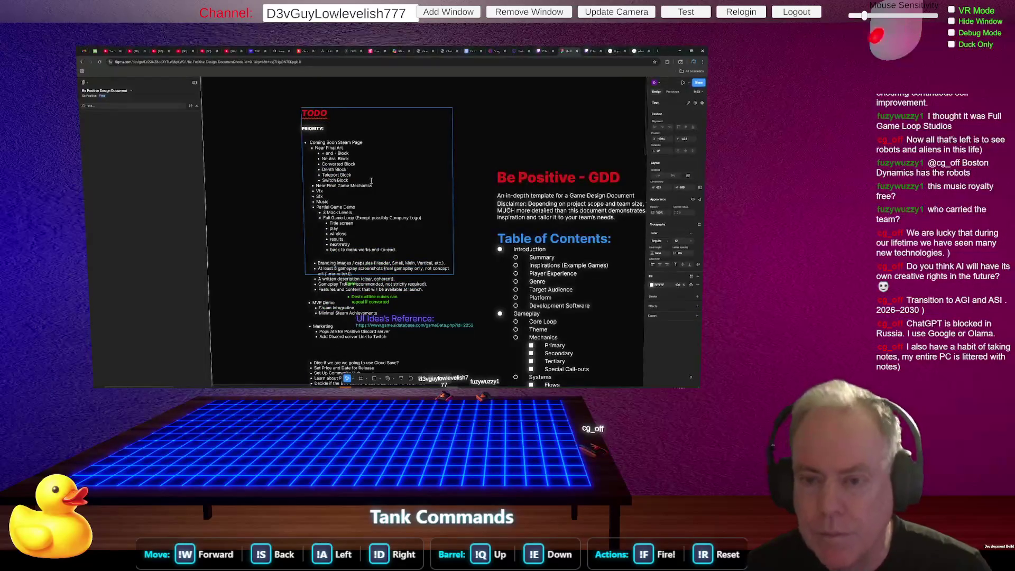
key(ctrl+z)
key(BackSpace)
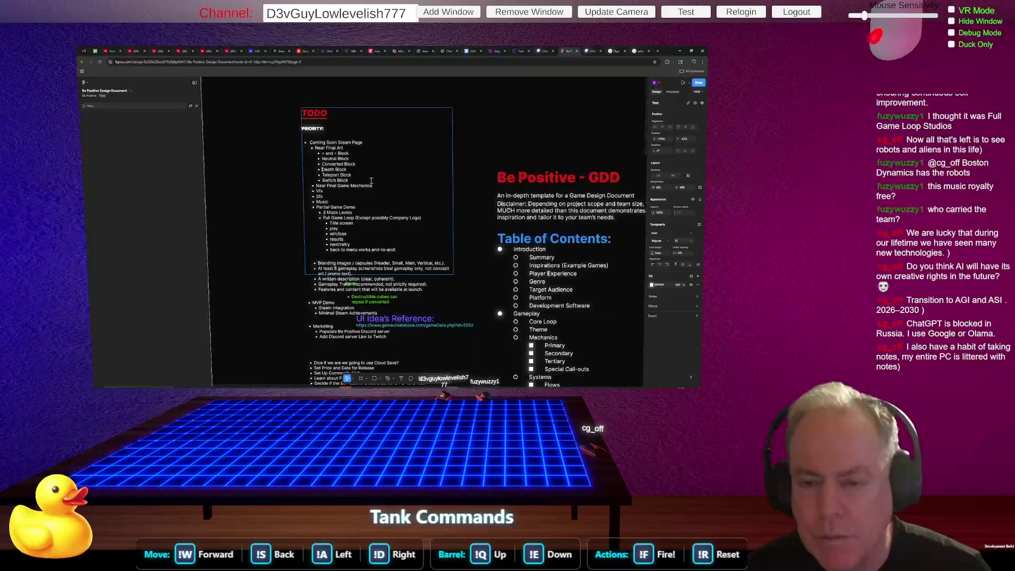
key(ctrl+z)
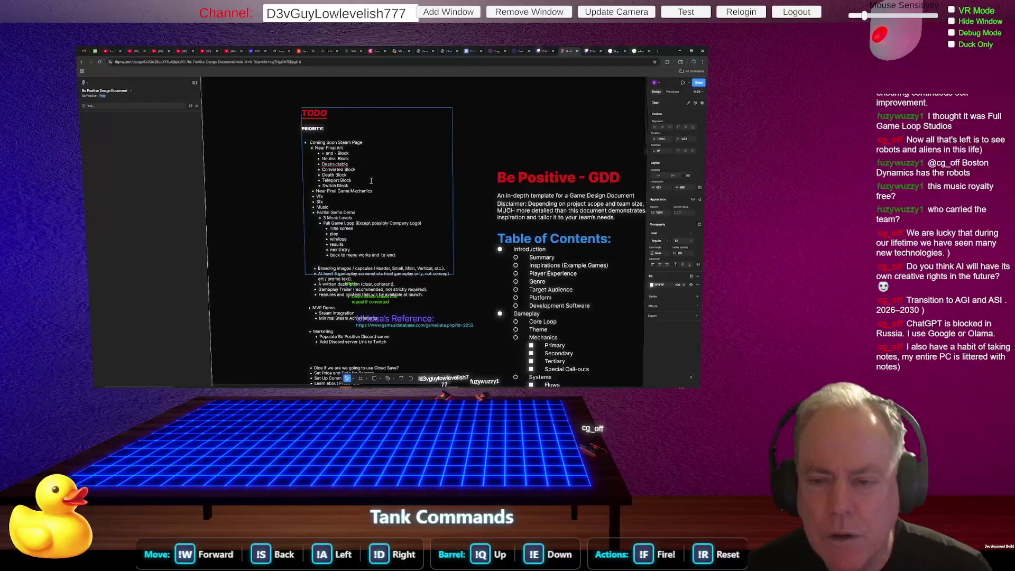
key(ctrl+z)
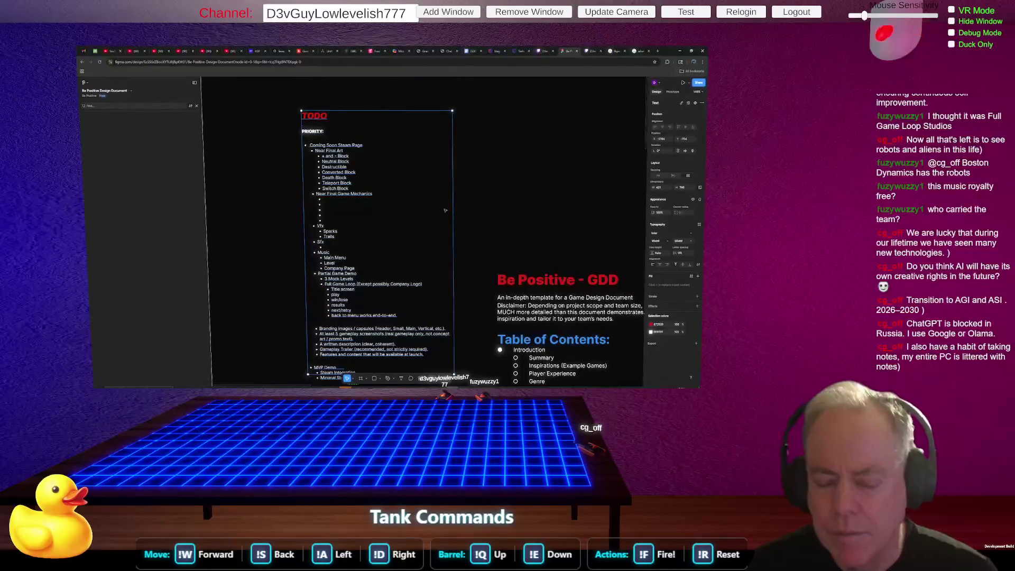
Finish editing the TODO list with its Vfx, Sfx and Music sub-bullets restored.
scroll(415, 222, down, 5)
scroll(416, 254, up, 5)
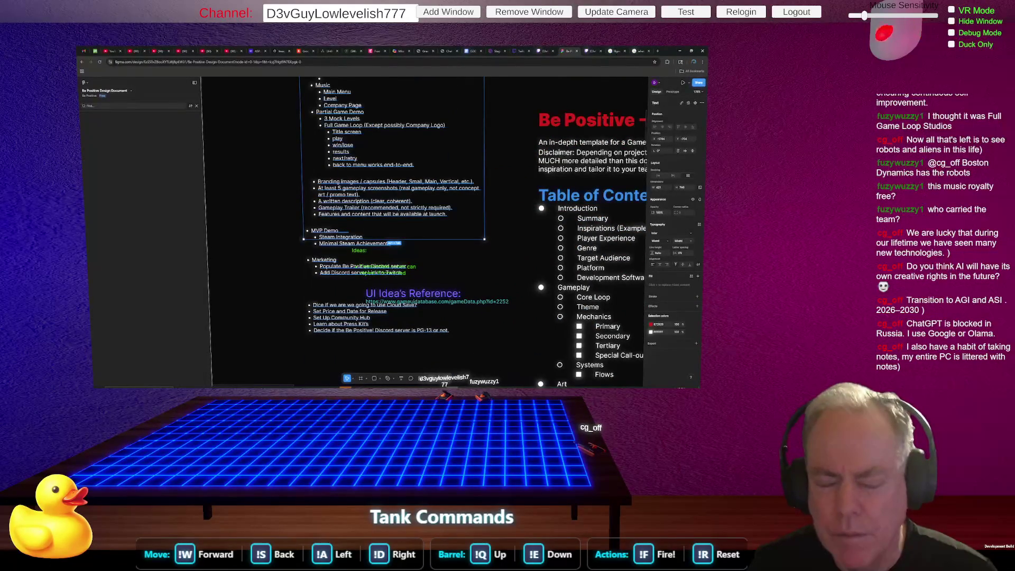
key(ctrl+a)
key(Escape)
key(Escape)
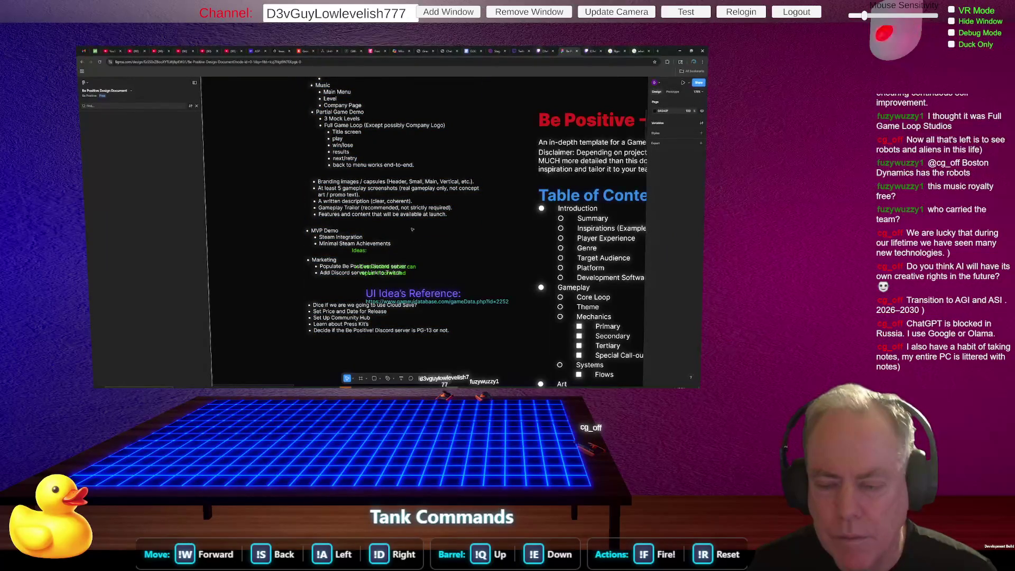
Move the Ideas note below the TODO list so it no longer overlaps Marketing.
click(406, 181)
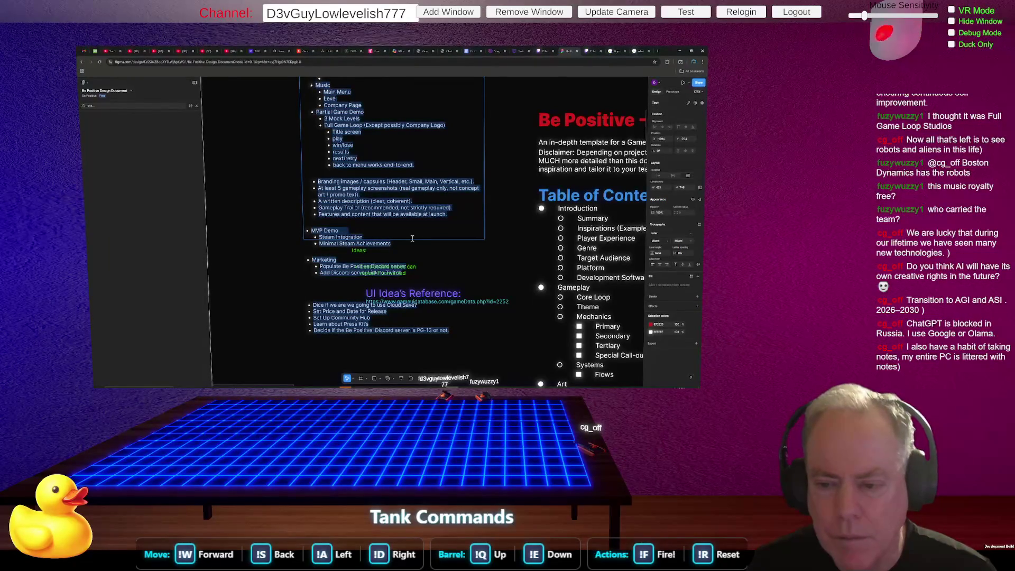
double_click(419, 249)
key(Escape)
mouse_move(424, 263)
mouse_down()
mouse_move(502, 350)
mouse_move(519, 353)
mouse_up()
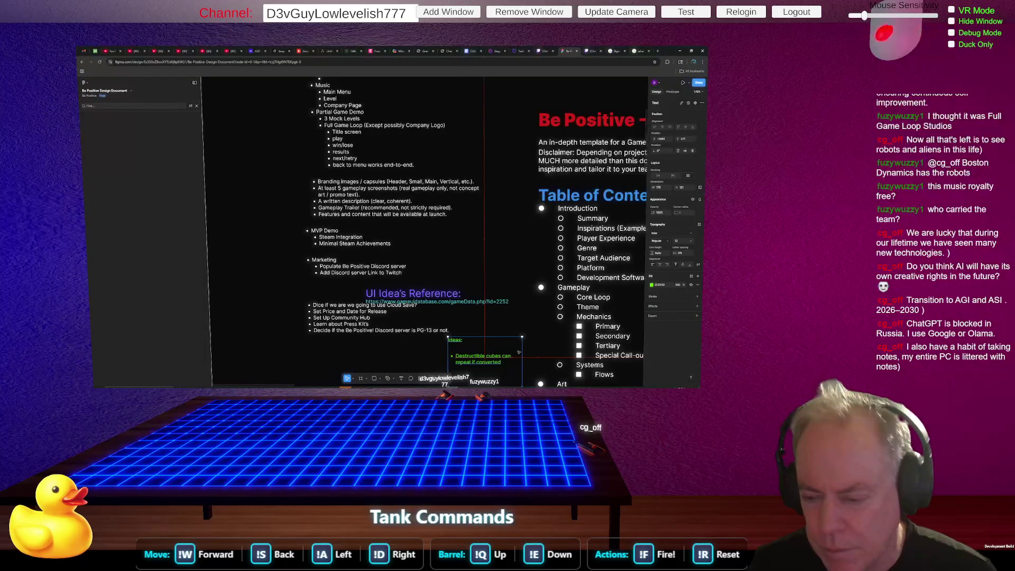
scroll(417, 285, down, 3)
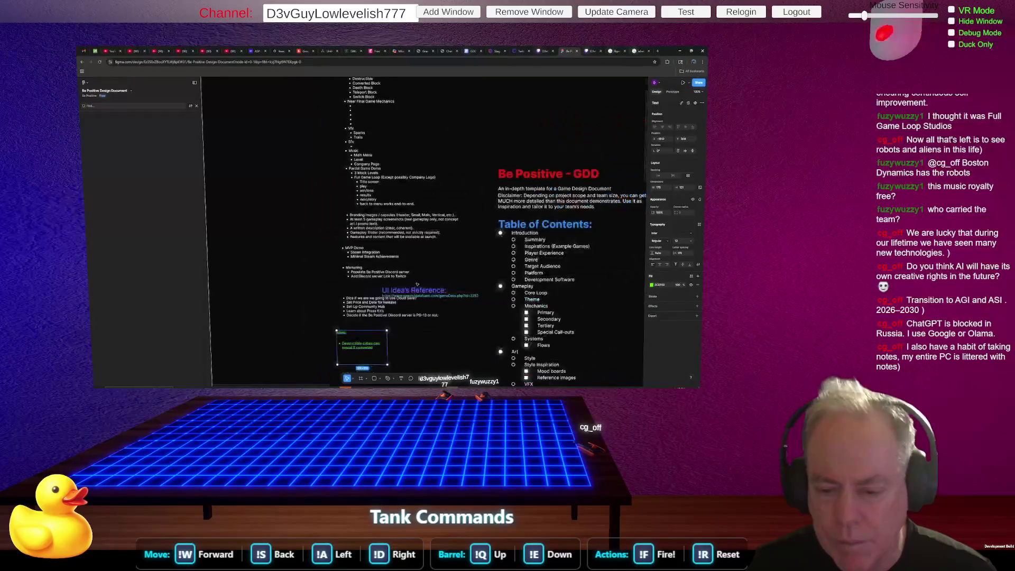
Extend the TODO text frame further down the board.
scroll(418, 285, down, 3)
click(392, 260)
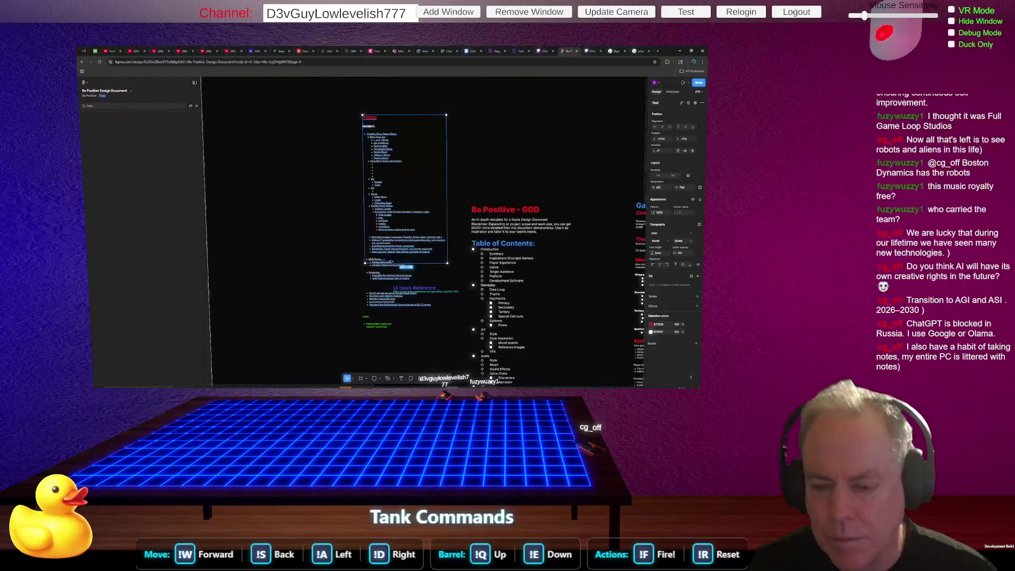
mouse_move(394, 263)
mouse_down()
mouse_move(398, 350)
mouse_move(387, 362)
mouse_up()
Shrink and reposition the UI Idea's Reference box, and widen the green note's text frame.
click(417, 312)
click(417, 325)
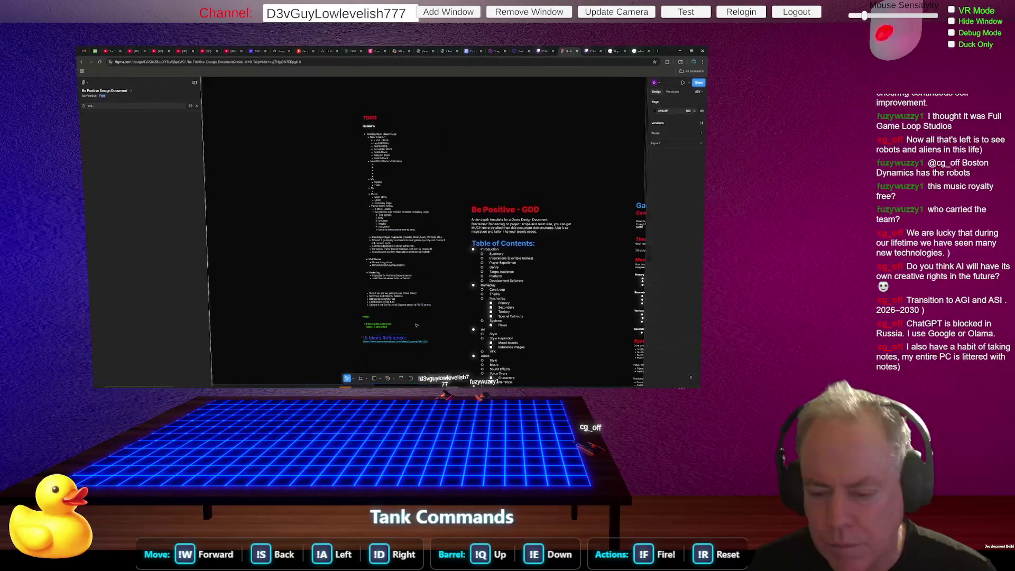
ctrl+scroll(432, 313, up, 2)
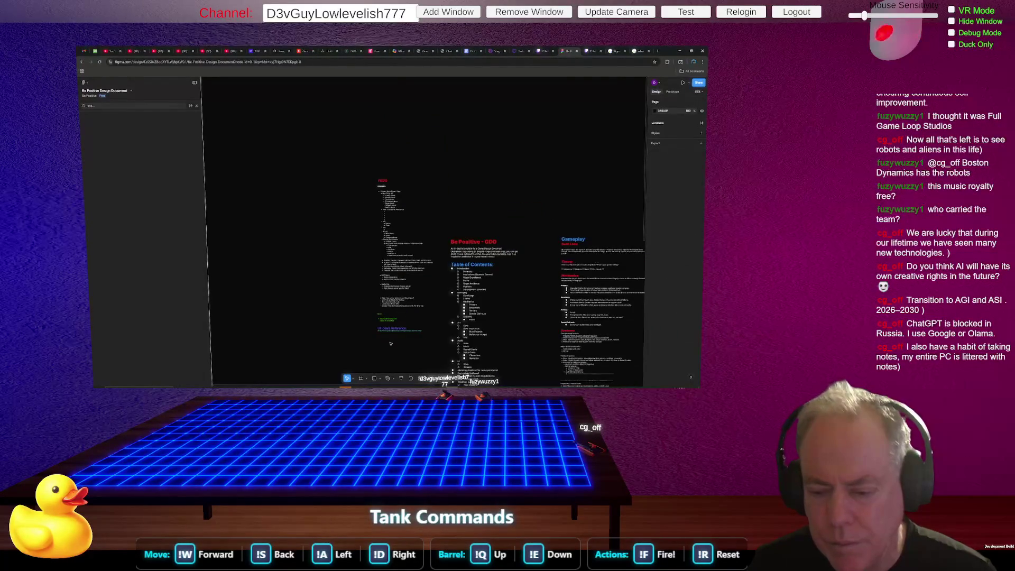
ctrl+scroll(395, 320, up, 3)
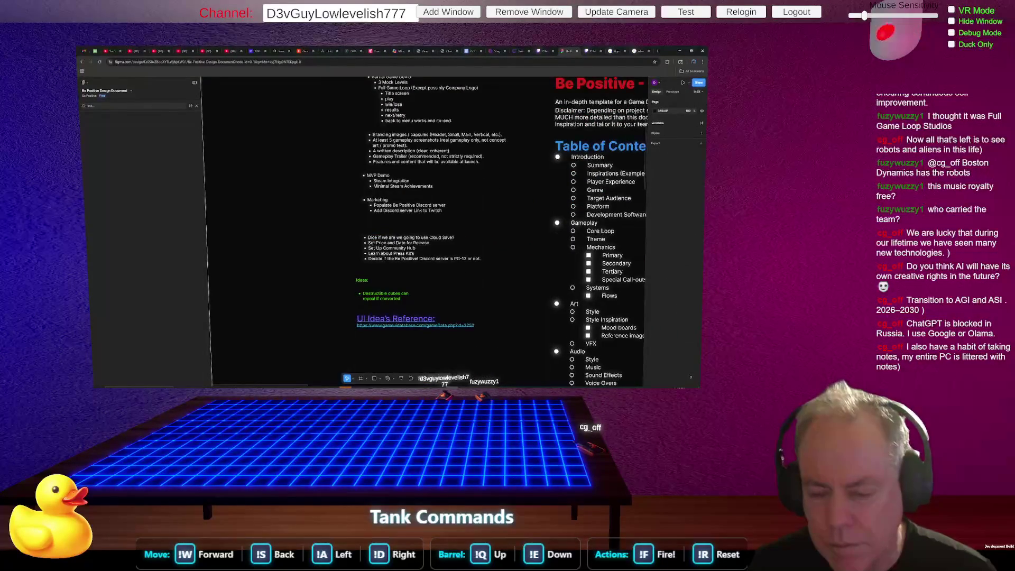
scroll(454, 274, down, 5)
click(426, 318)
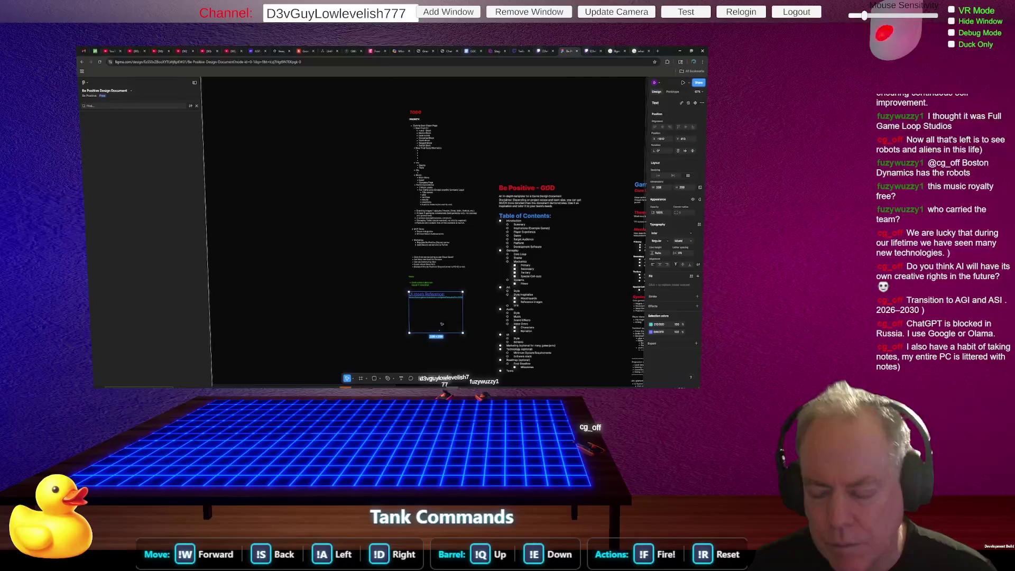
mouse_move(425, 335)
mouse_down()
mouse_move(423, 304)
mouse_move(421, 320)
mouse_move(436, 283)
mouse_move(426, 317)
mouse_move(433, 301)
mouse_move(440, 365)
mouse_up()
click(423, 322)
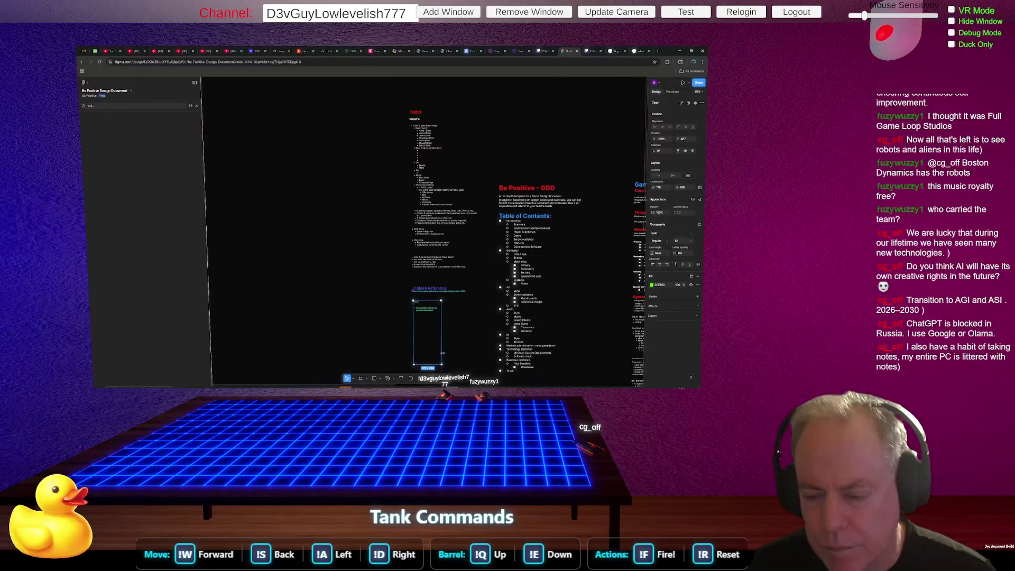
drag(442, 330, 464, 330)
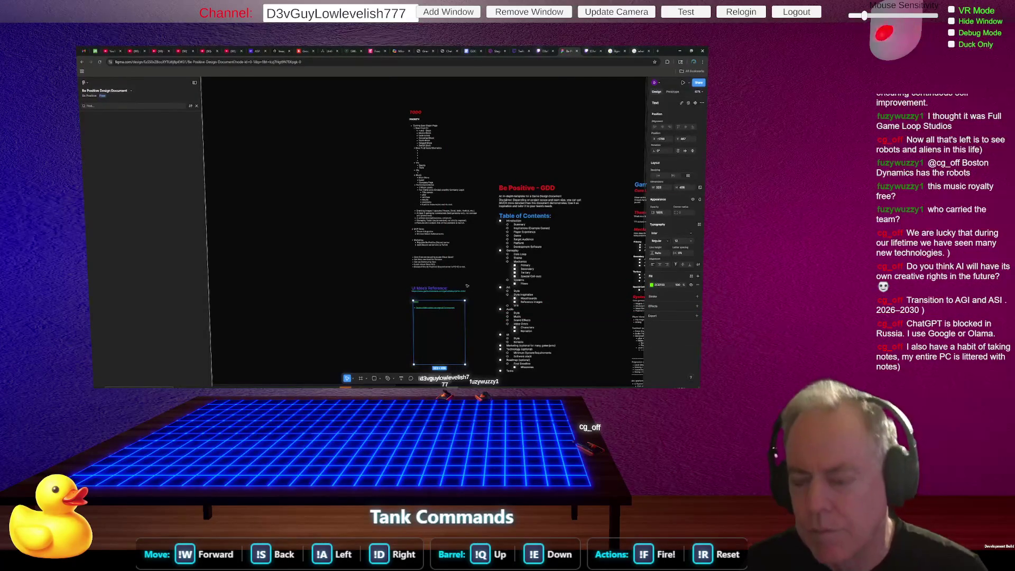
scroll(418, 169, up, 5)
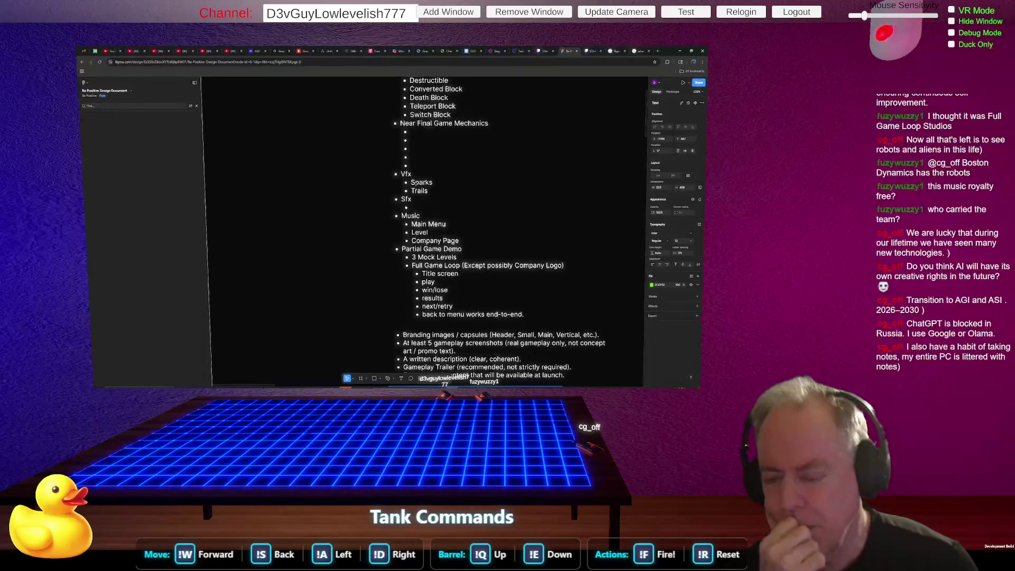
Zoom out over the design board, check the text block's spacing, then return to Unity.
scroll(455, 134, down, 3)
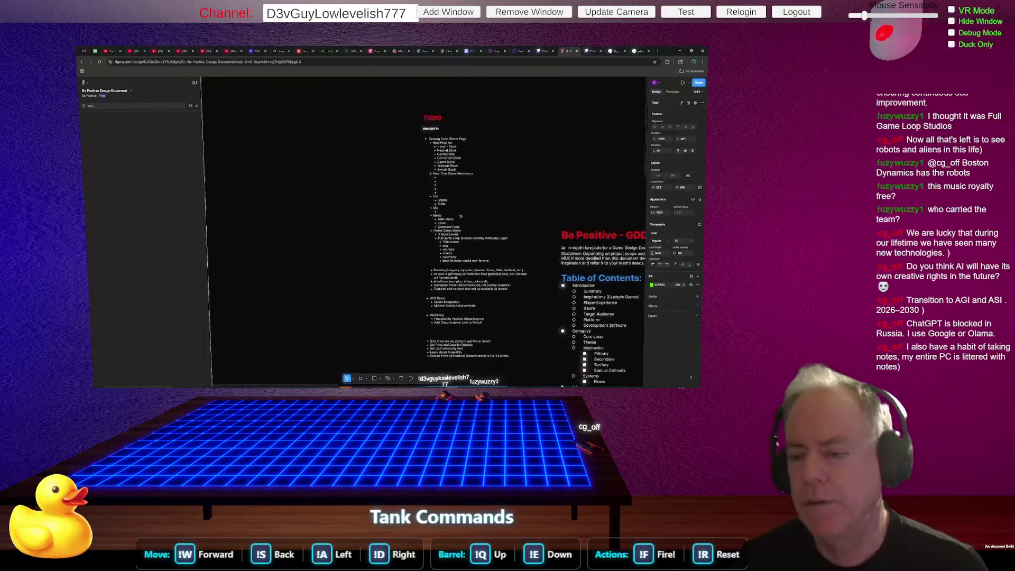
scroll(454, 134, up, 3)
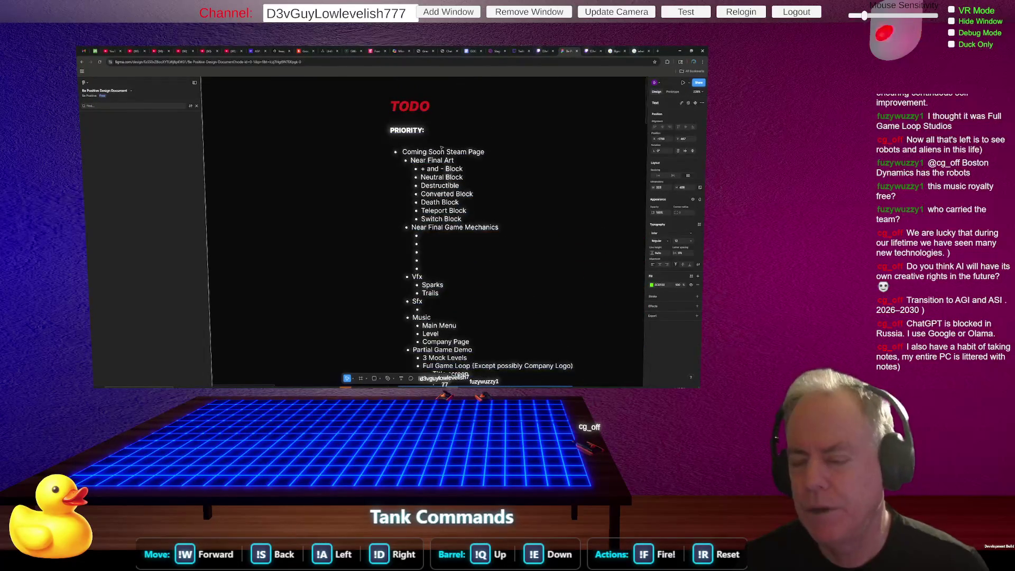
scroll(335, 173, down, 5)
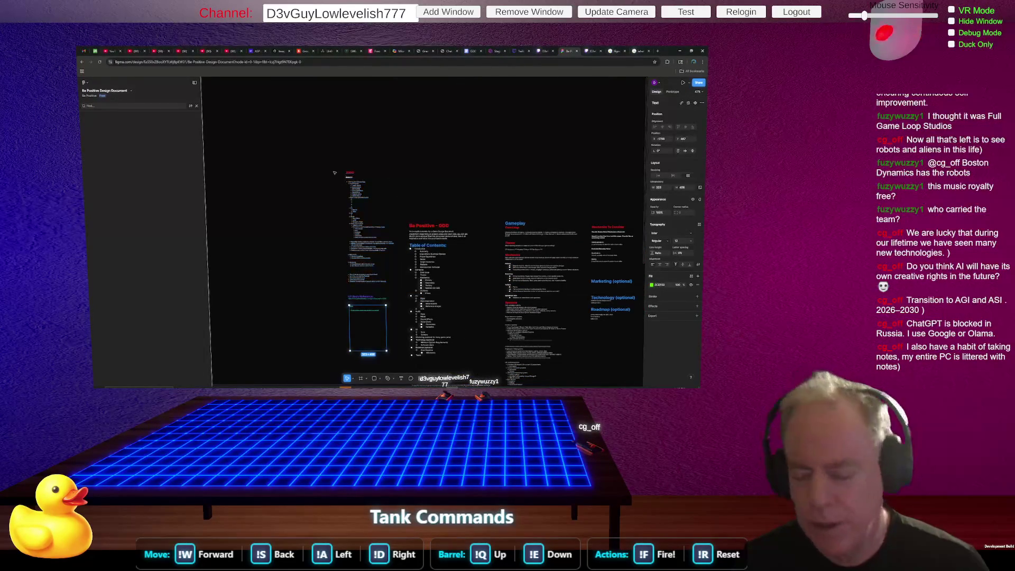
key(alt)
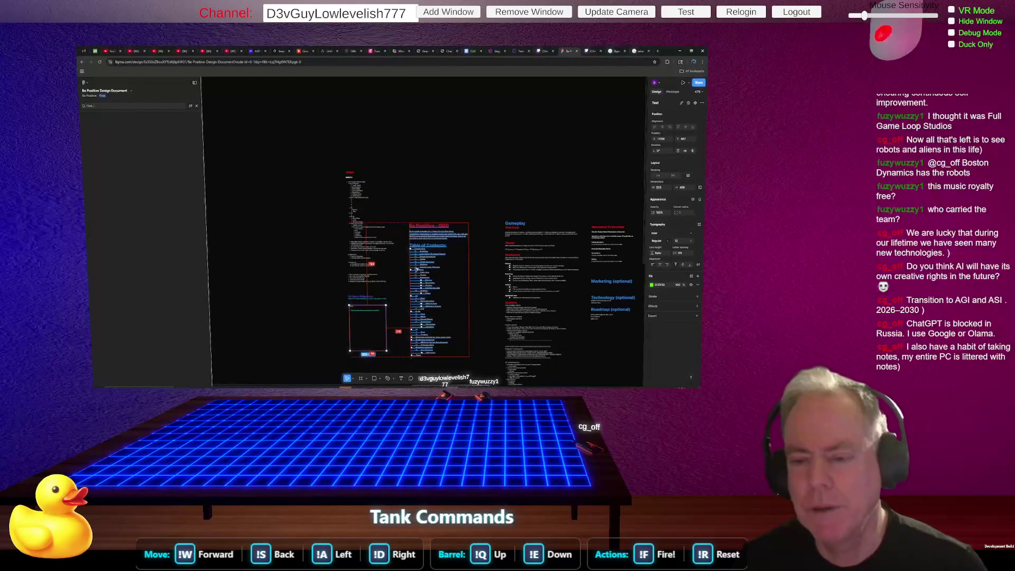
key(alt+Tab)
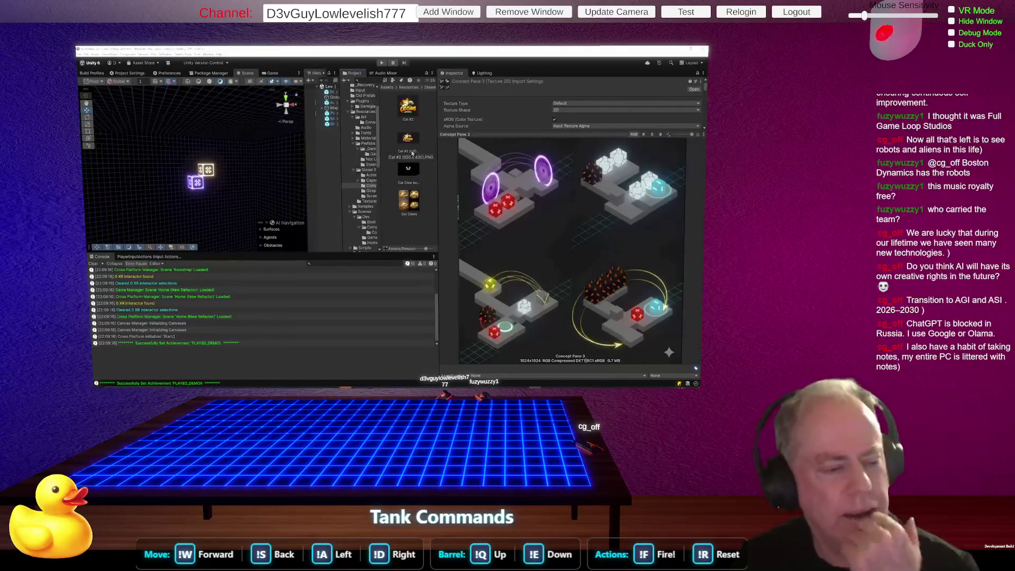
Preview Cat #2, Cat #2 (920 x 430) and Cat Claw Anim #2.mp4 in the Inspector.
click(408, 112)
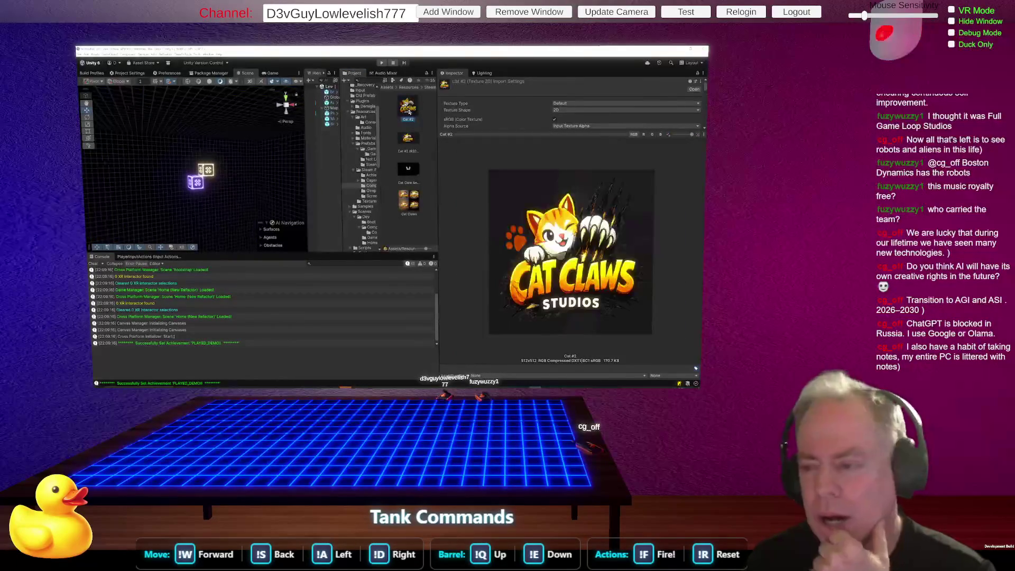
click(413, 138)
click(408, 171)
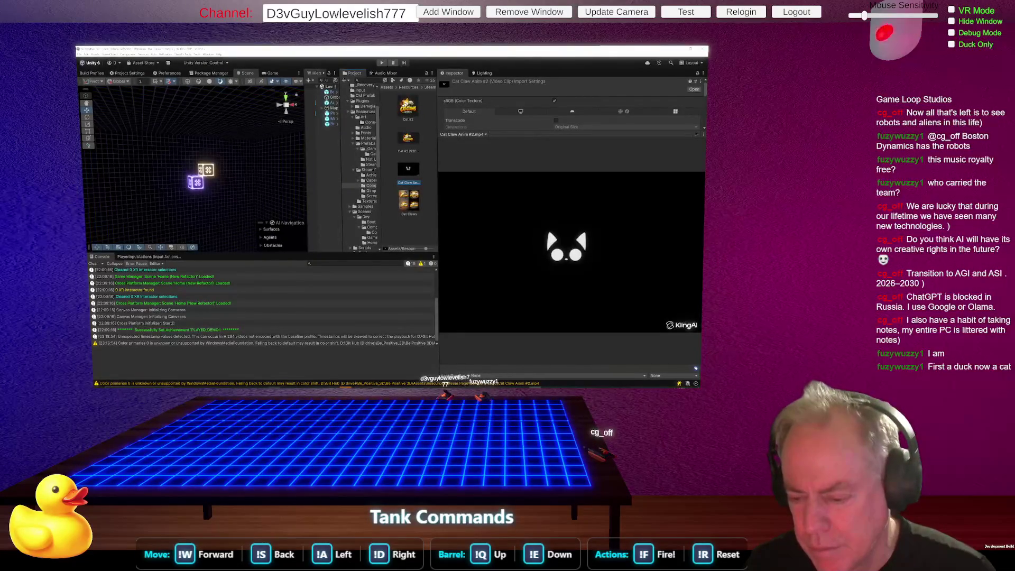
Switch from Unity to the Chrome tab showing the GENIUSCAT cat GIF.
key(alt+Tab)
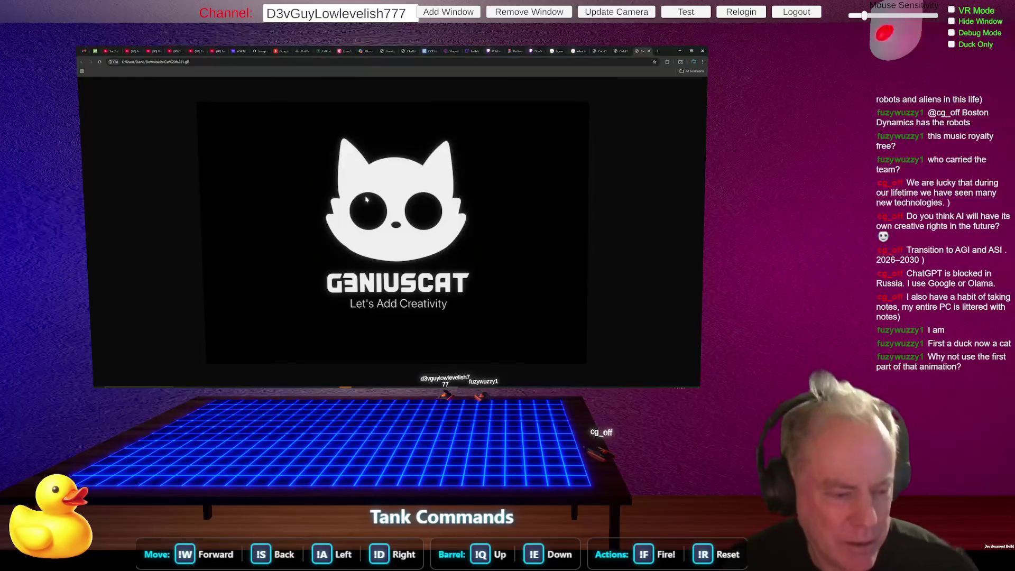
Switch to the media player showing the Cat Claw Anim #2 video.
key(alt+Tab)
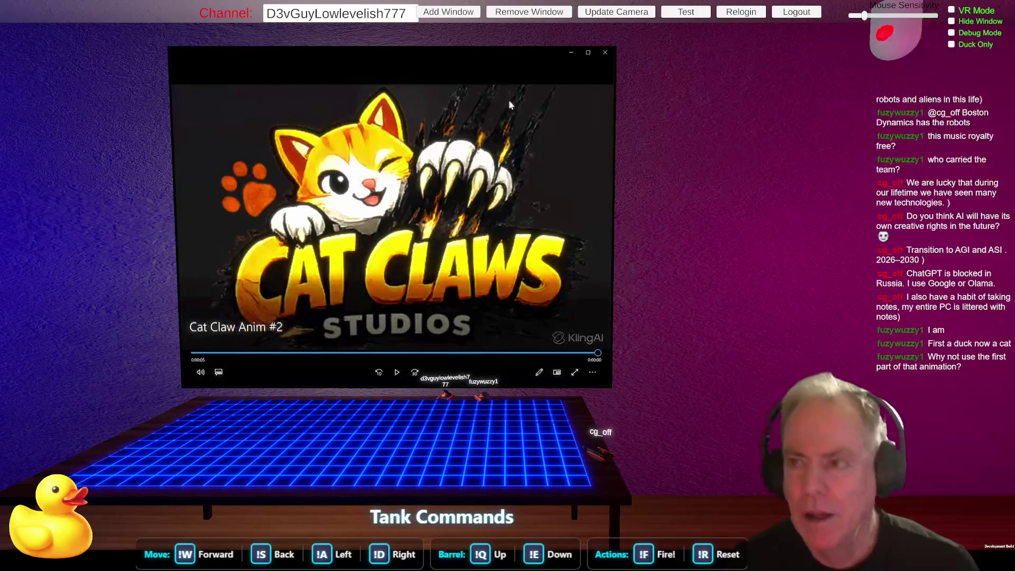
Bring Chrome with the GENIUSCAT cat GIF back in front of the Media Player.
click(571, 52)
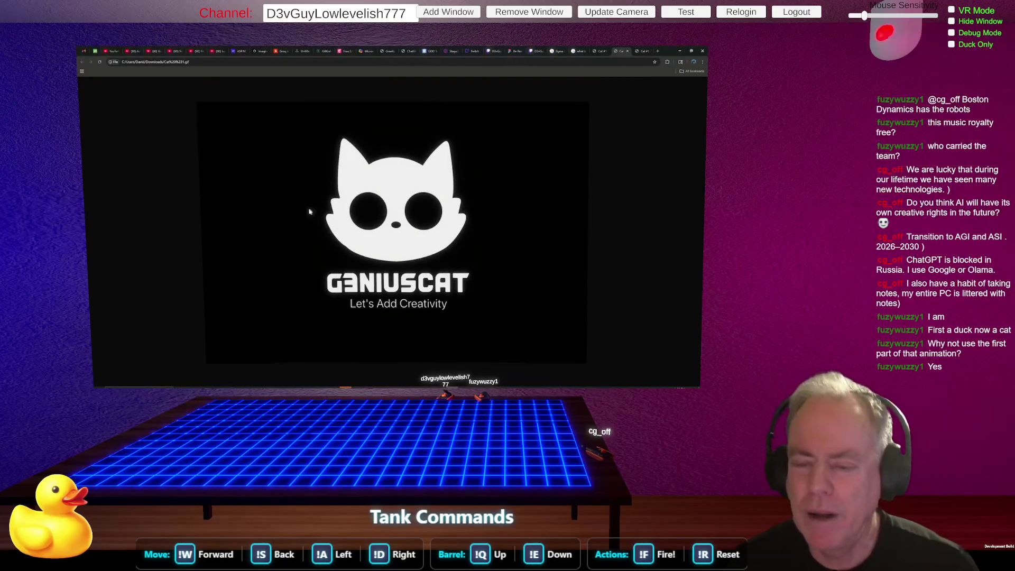
Look through the Chrome tabs and close the two extra tabs beside the cat GIF tab.
click(643, 52)
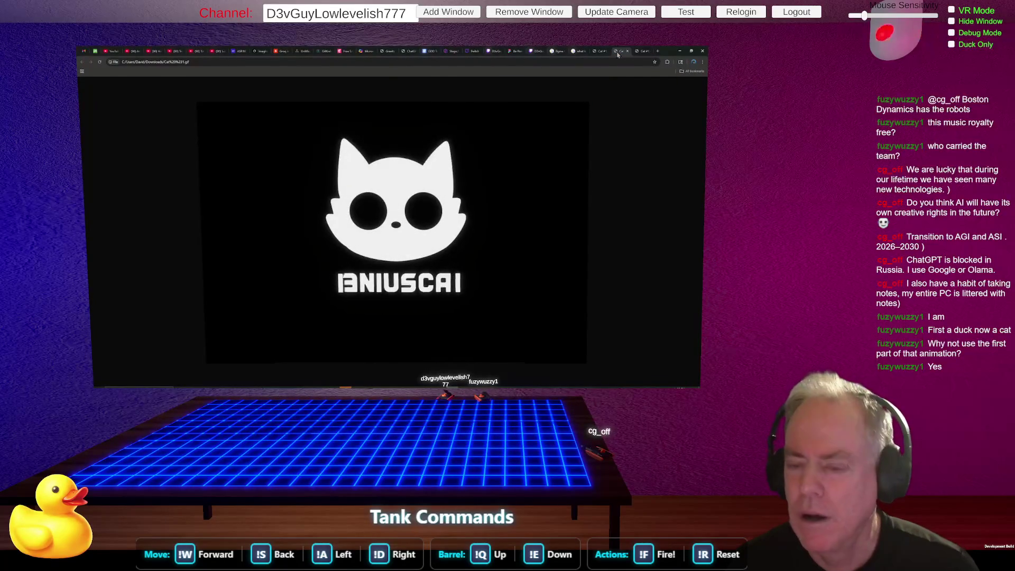
click(600, 53)
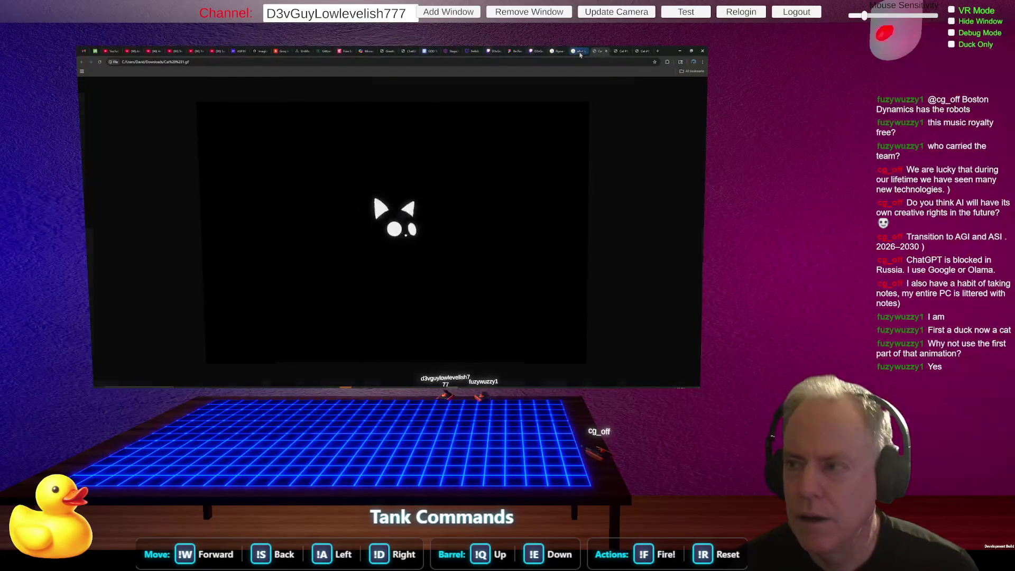
click(580, 52)
click(595, 52)
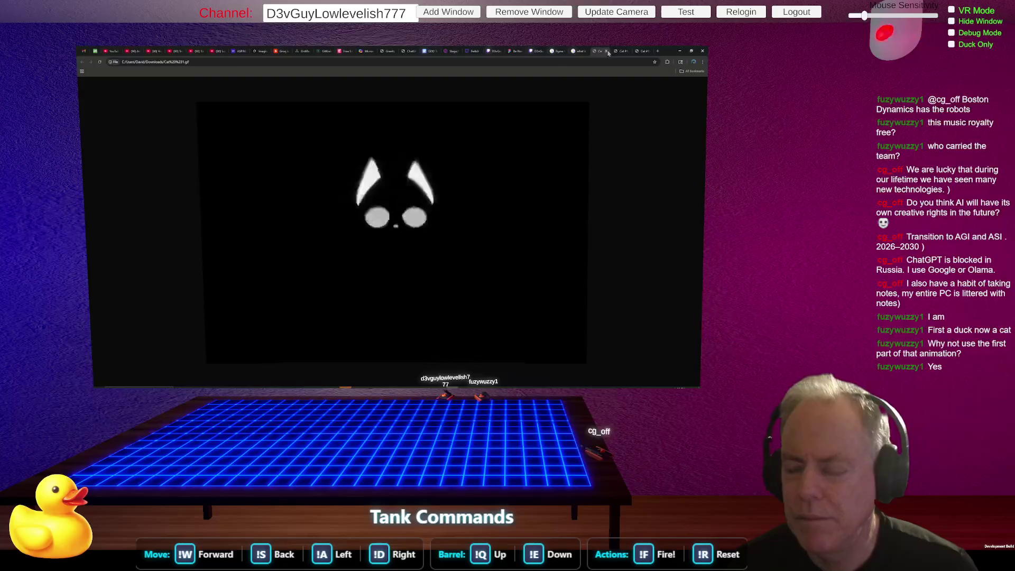
click(606, 51)
click(607, 51)
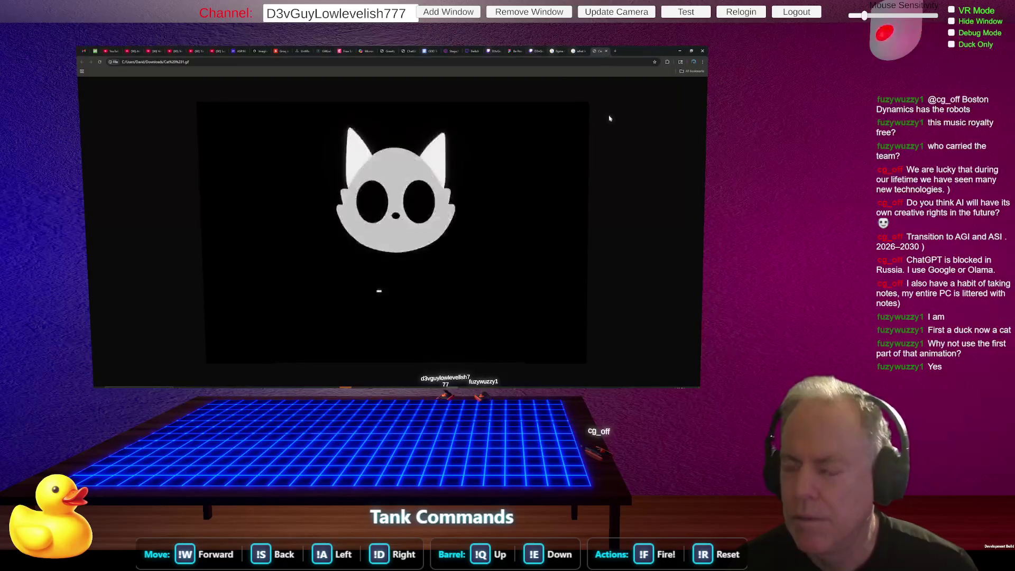
Replay the Cat Claws video in Media Player, close the player, and return to Unity.
key(alt+Tab)
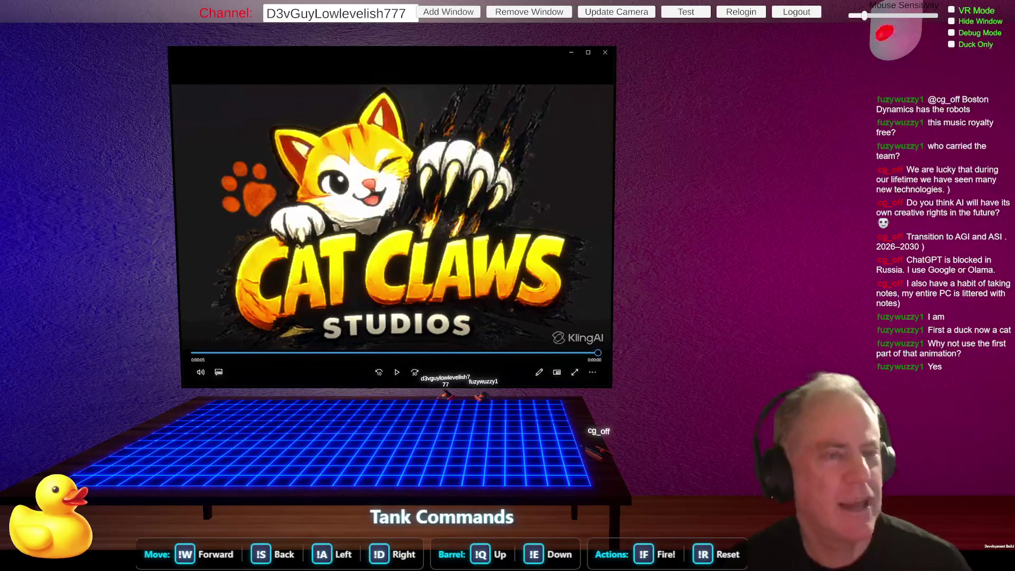
click(605, 52)
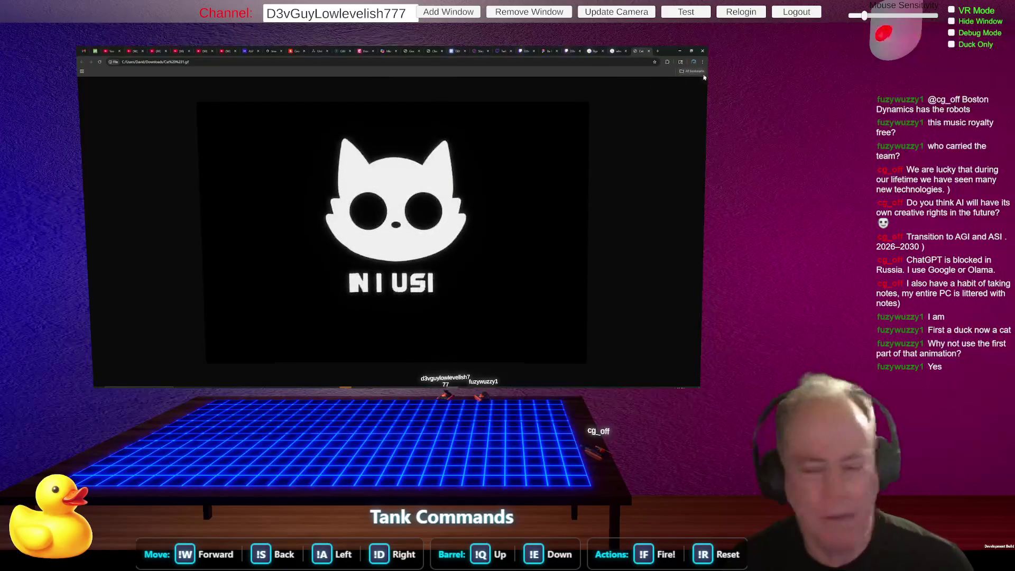
key(alt+Tab)
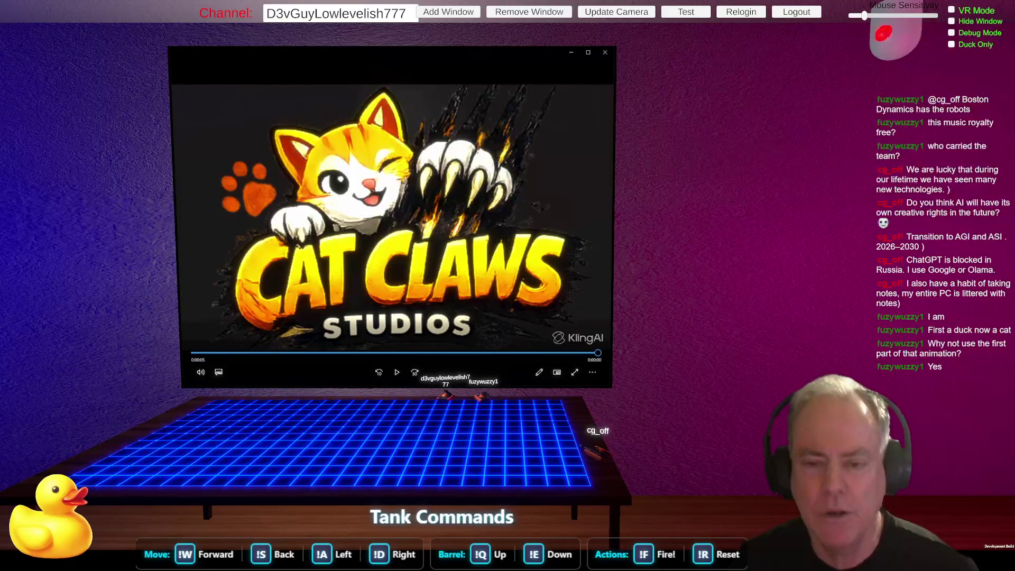
key(space)
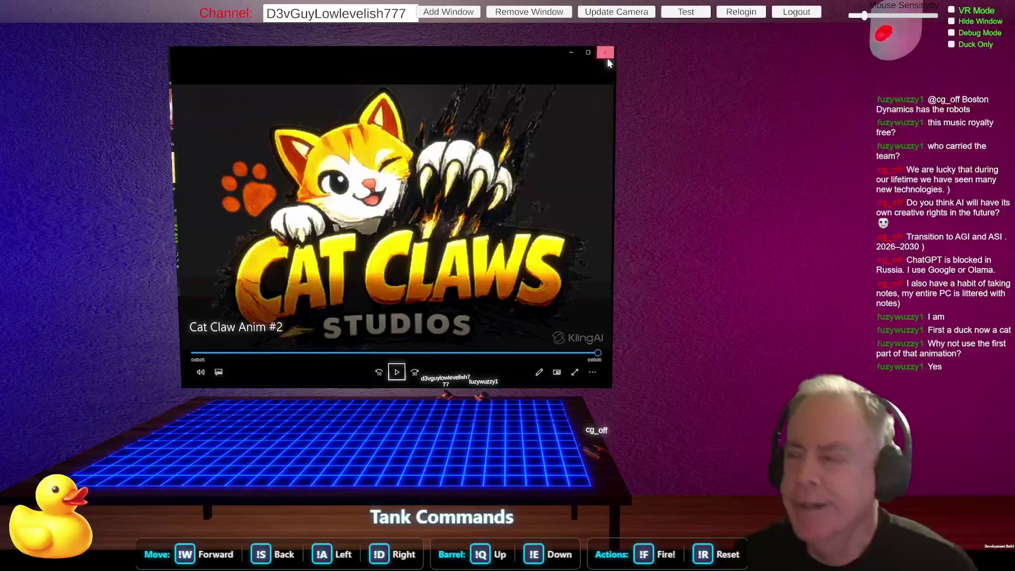
click(608, 60)
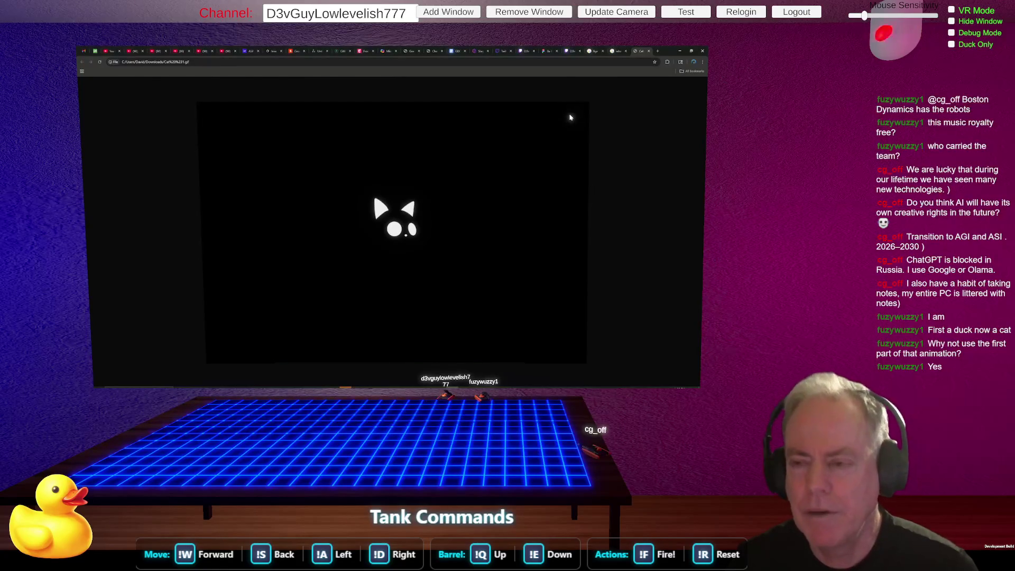
key(alt+Tab)
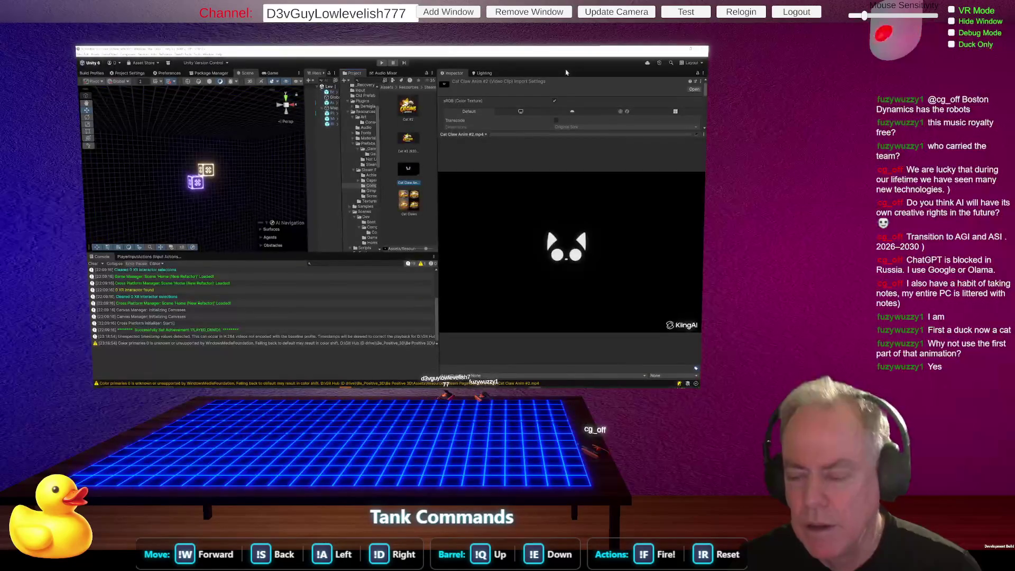
Preview the Cat #1 texture in the Project window and open it externally.
scroll(412, 200, up, 1)
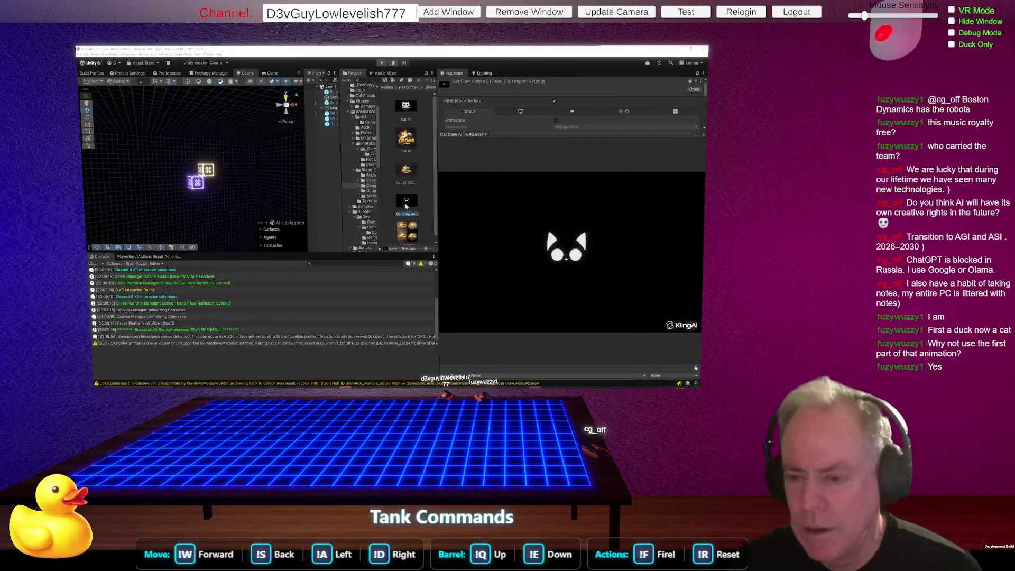
click(407, 106)
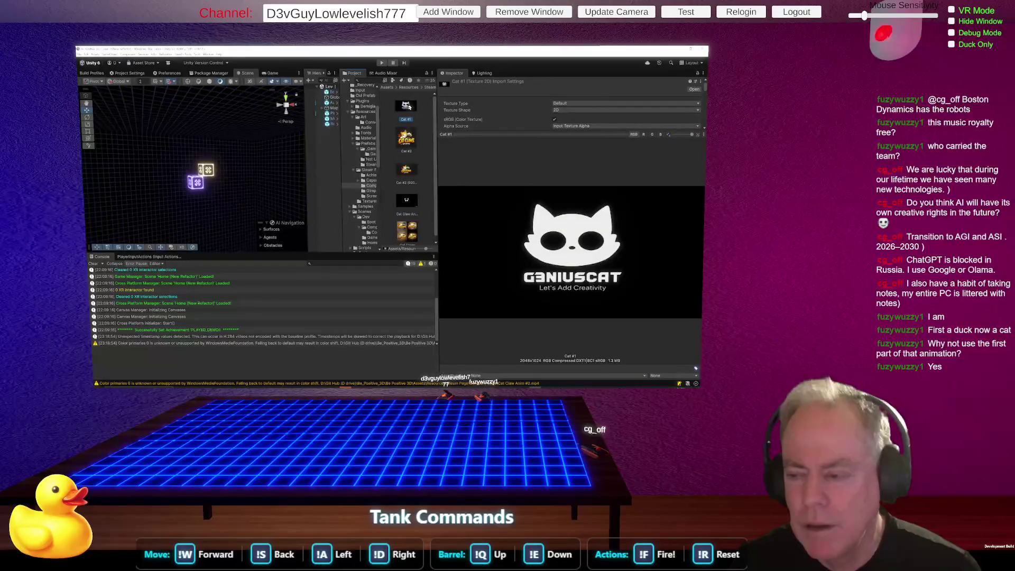
right_click(409, 107)
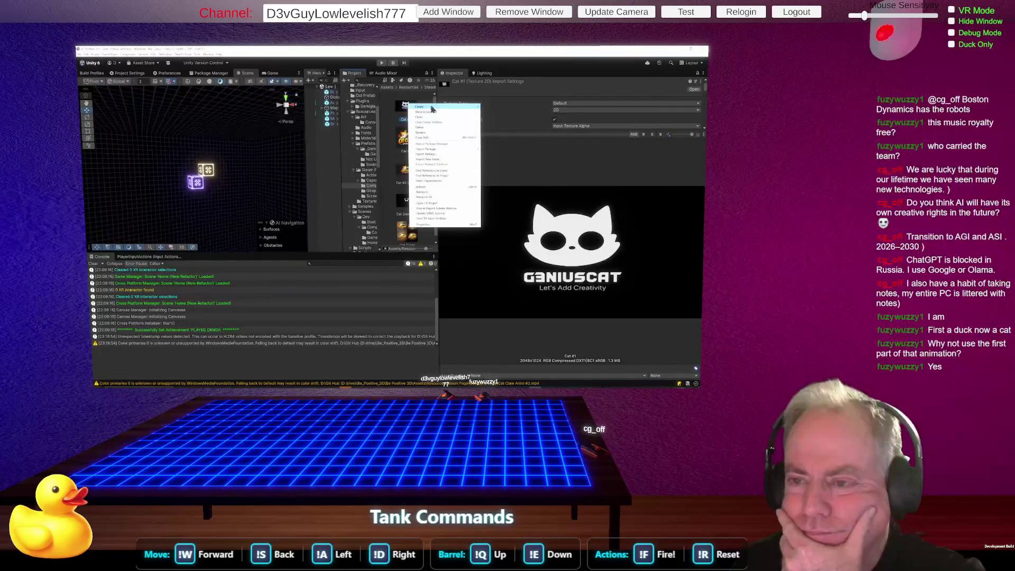
mouse_move(433, 107)
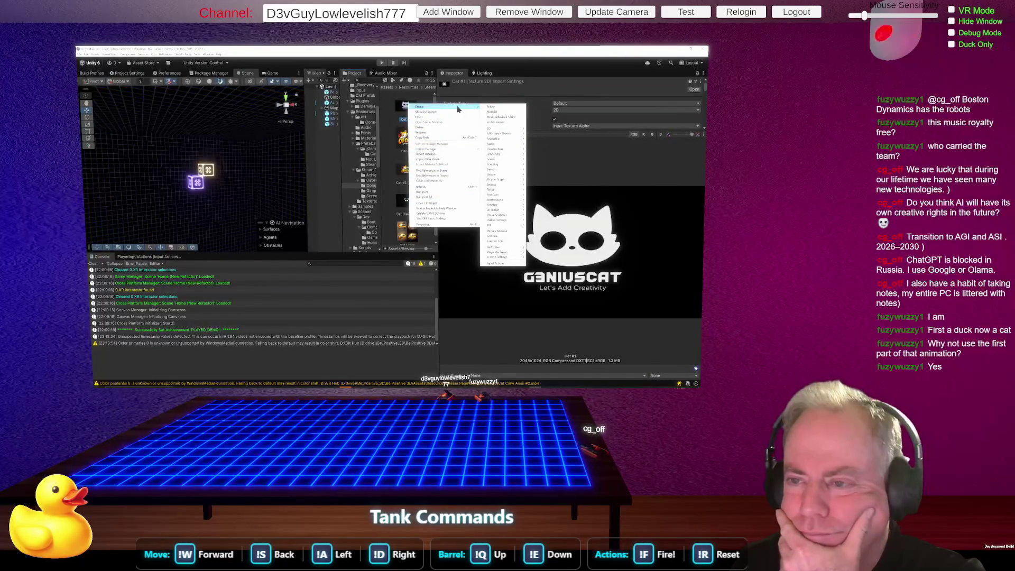
click(426, 122)
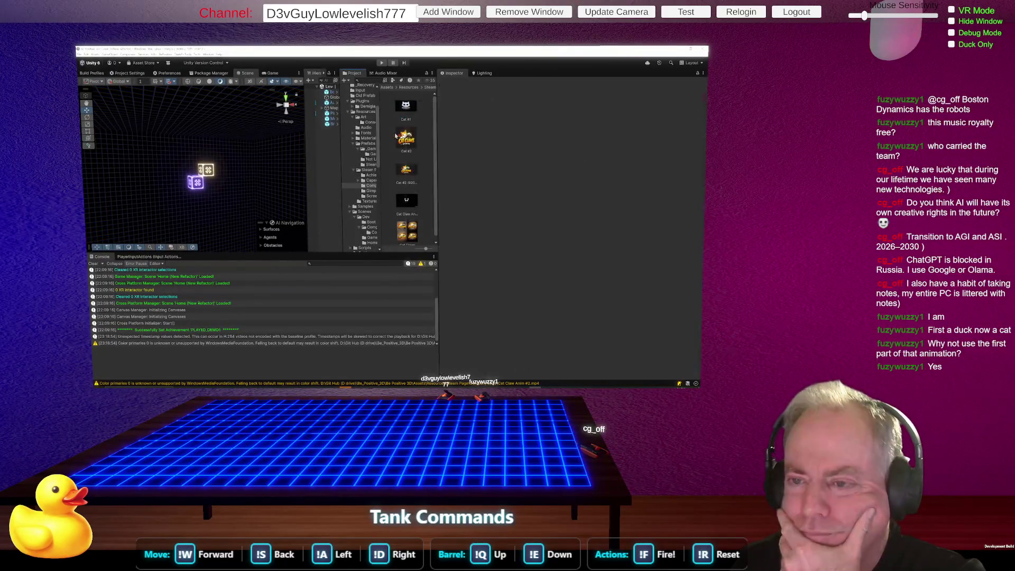
right_click(418, 109)
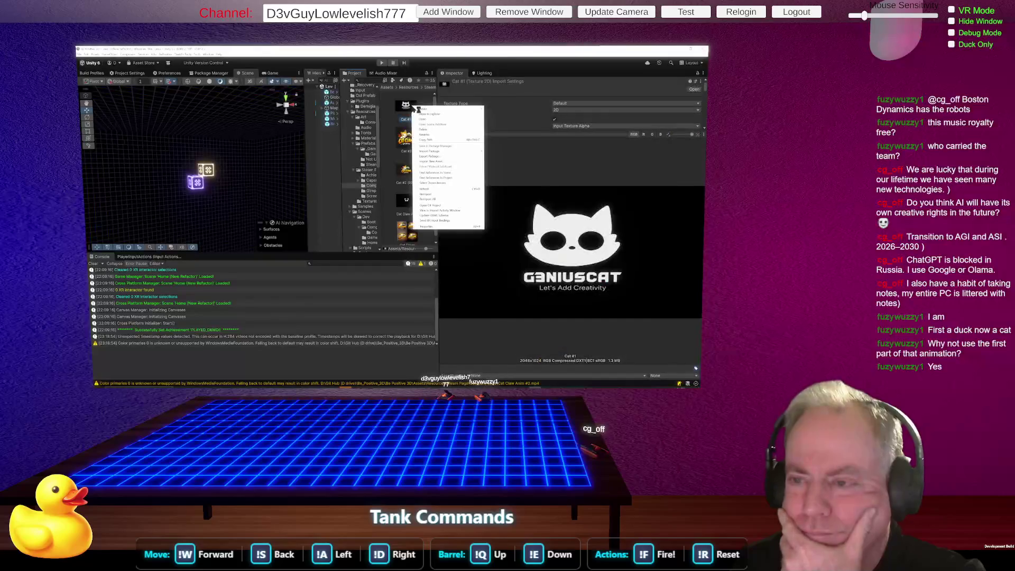
click(446, 121)
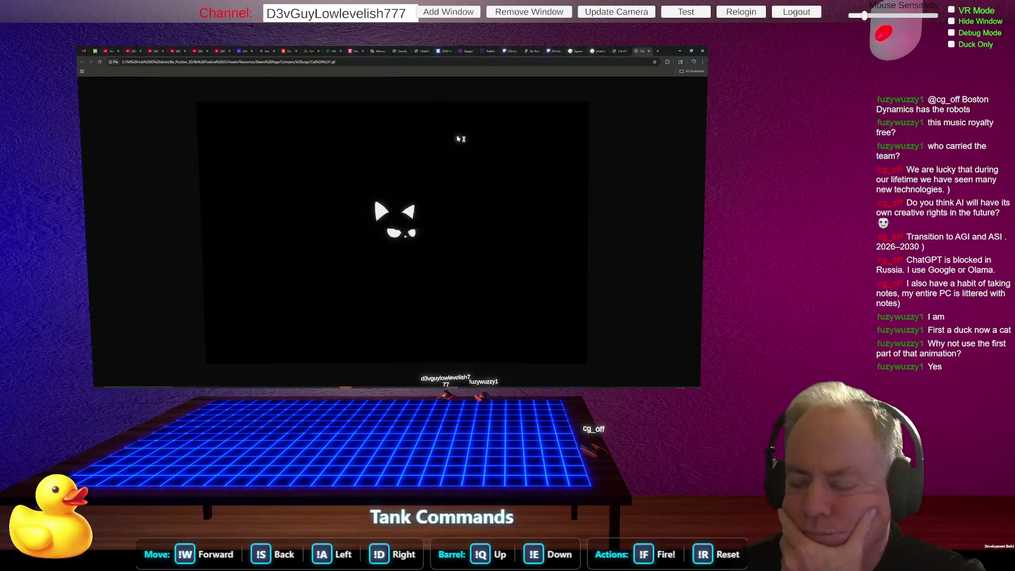
Close both cat GIF tabs and the 'what is agi' and 'figma turn off grid' search tabs.
click(649, 52)
click(649, 52)
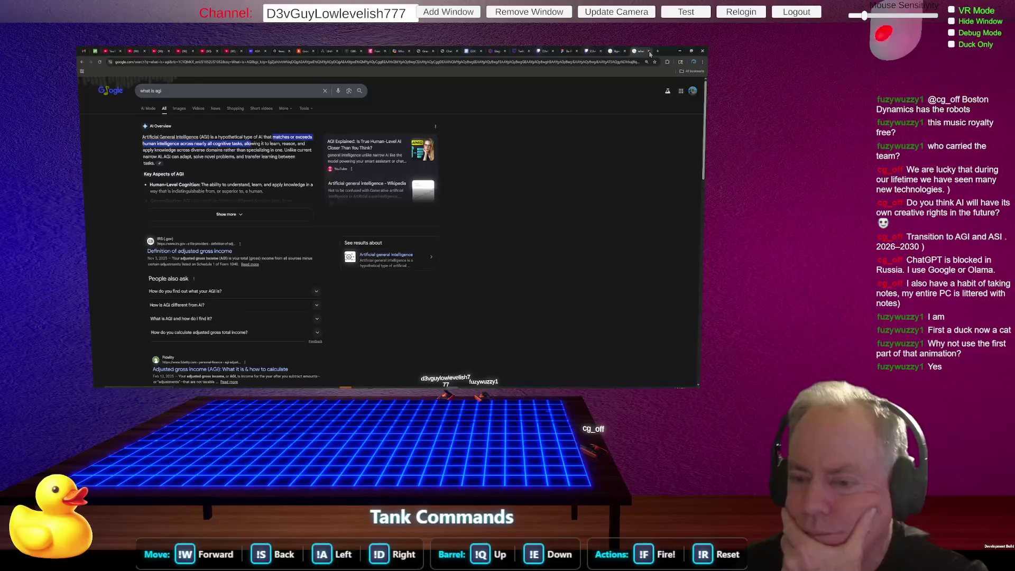
click(649, 52)
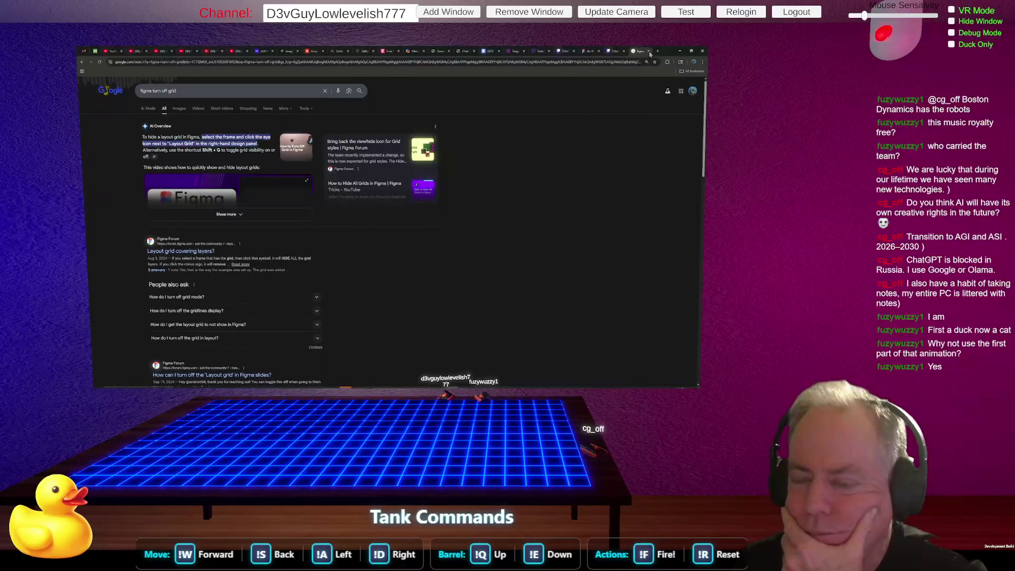
click(650, 52)
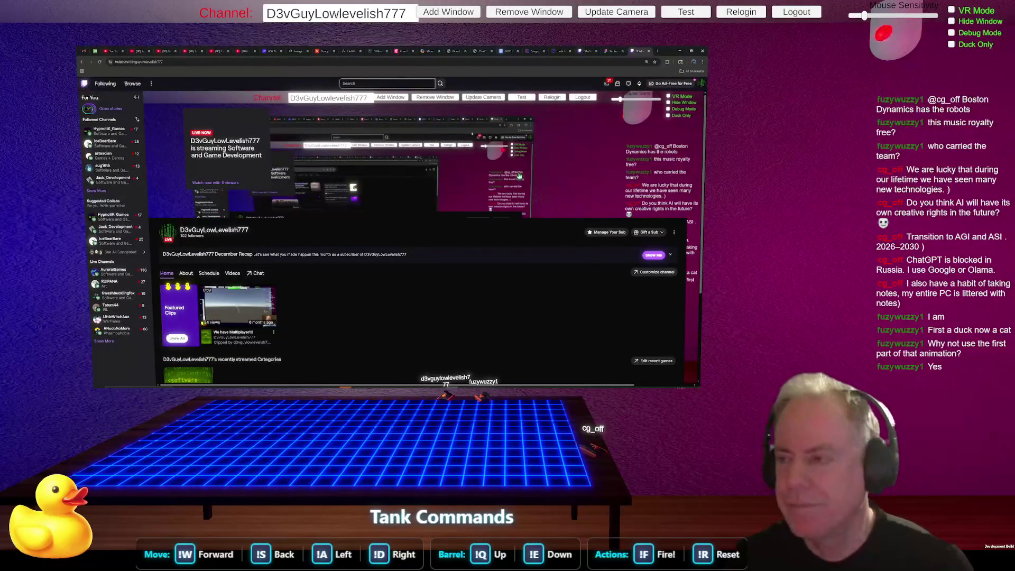
Review the TODO priority list in the Figma design document tab, then return to Unity.
click(613, 51)
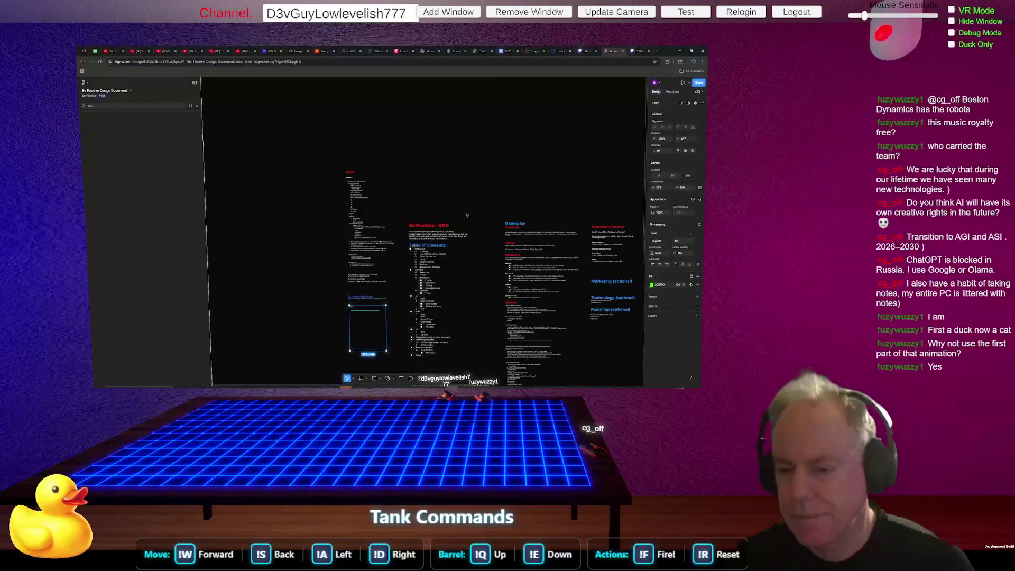
scroll(350, 182, up, 5)
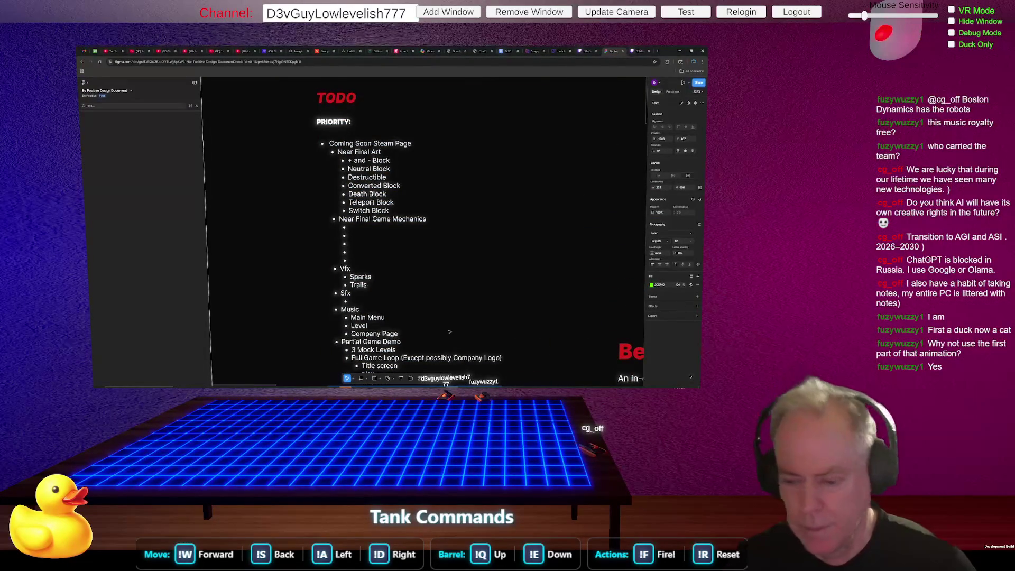
mouse_move(380, 386)
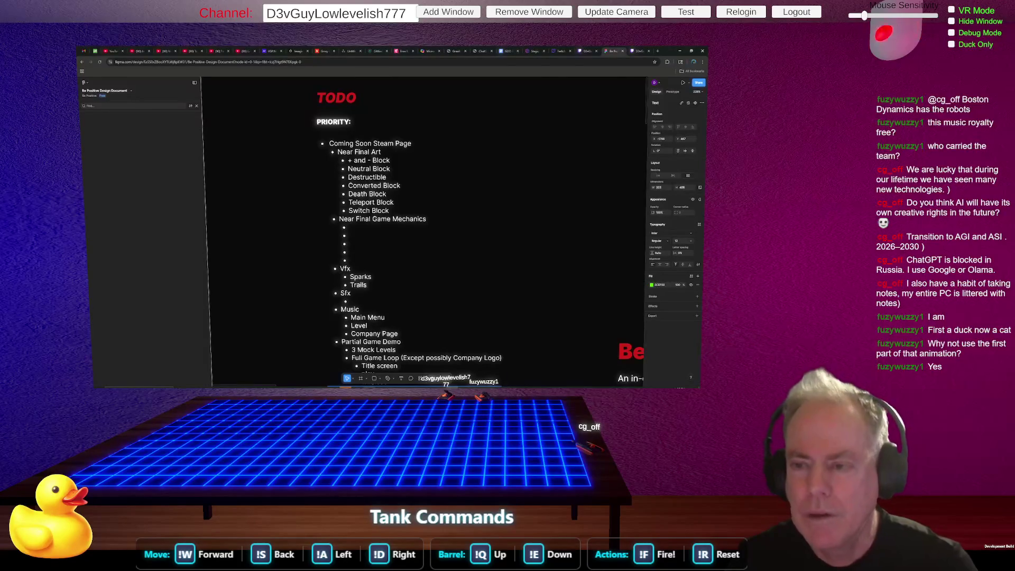
key(alt+Tab)
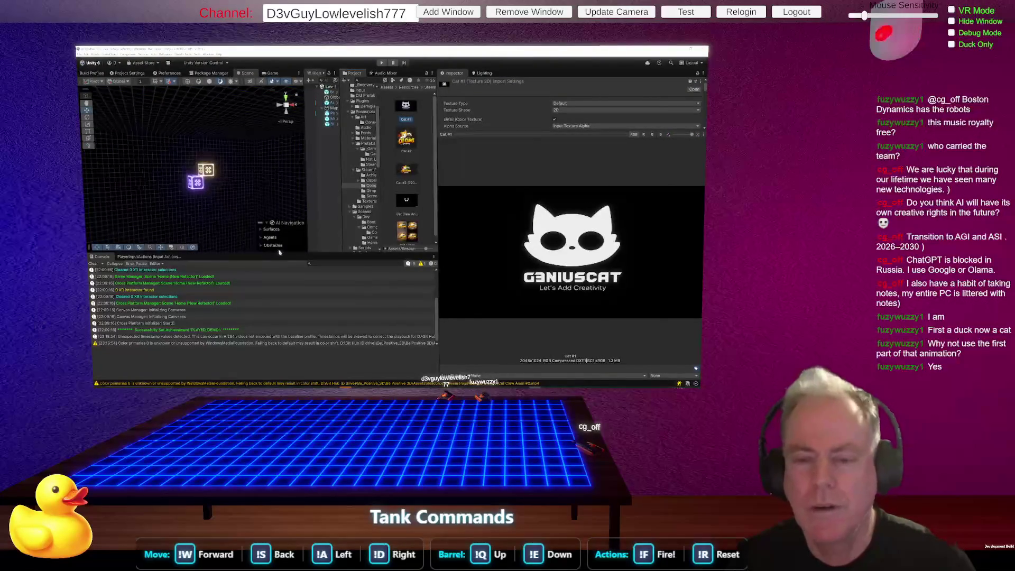
Drag Unity's panel dividers to widen the Hierarchy and Project panels, then switch to Fork.
drag(438, 214, 535, 217)
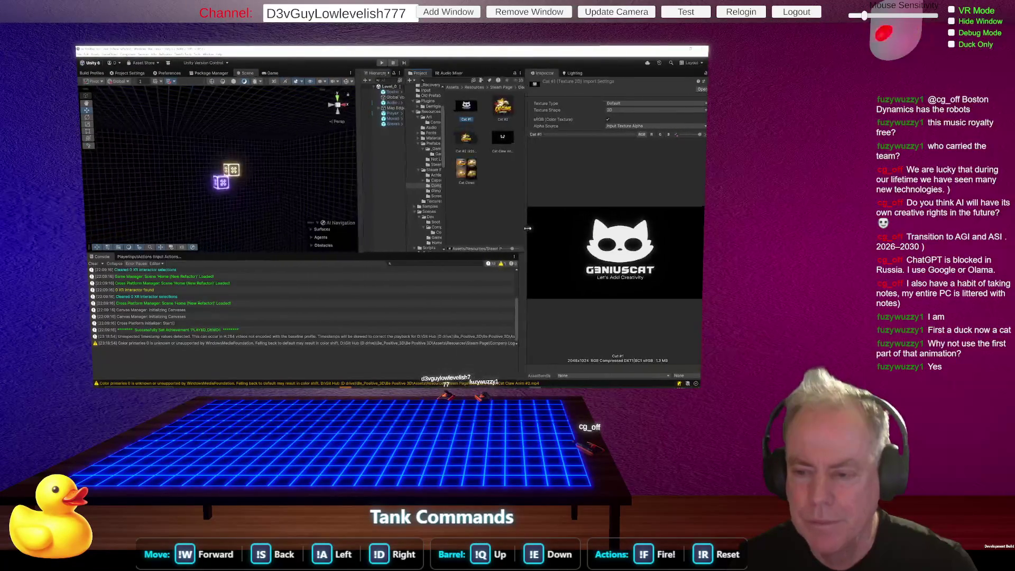
drag(370, 210, 322, 210)
mouse_move(412, 217)
mouse_down()
mouse_move(373, 219)
mouse_move(473, 224)
mouse_move(460, 225)
mouse_up()
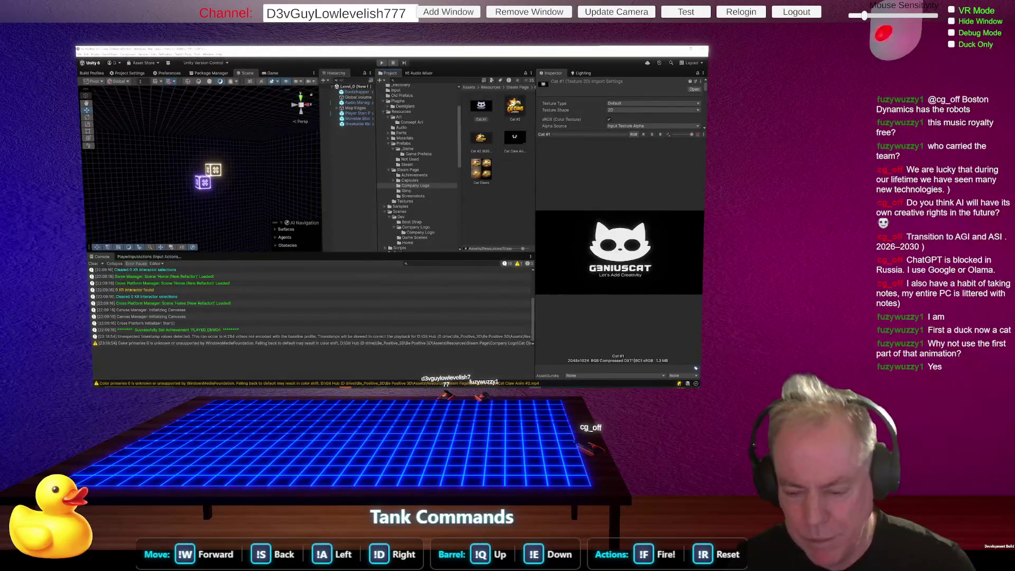
key(alt+Tab)
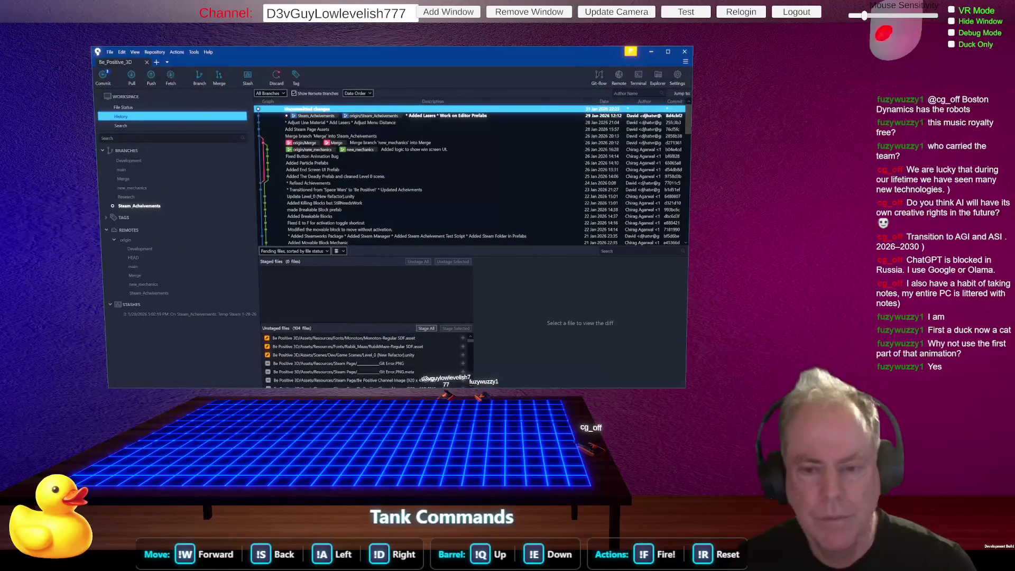
Maximize Fork, show File Status, and stage then unstage all changed files.
click(668, 52)
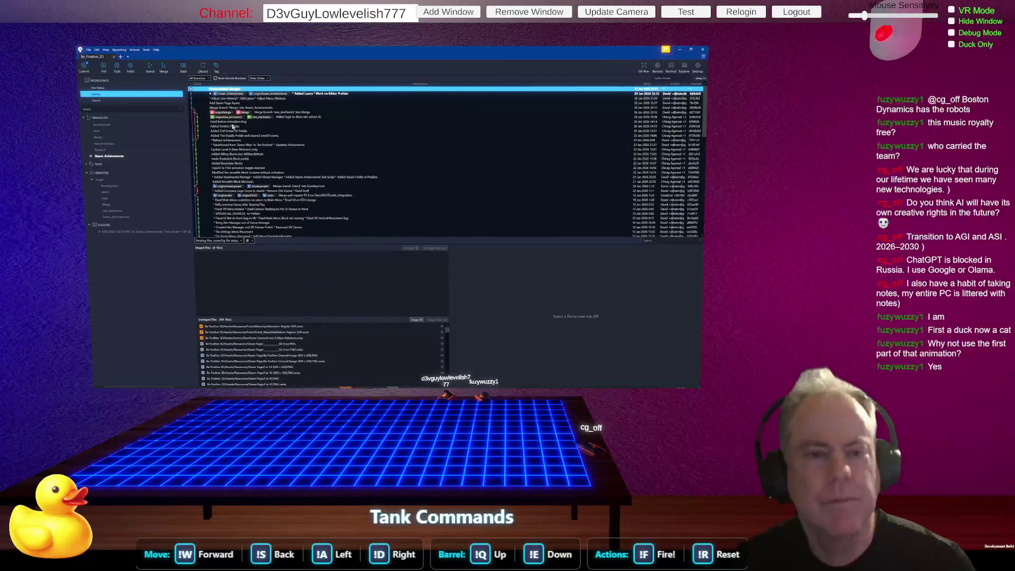
click(104, 90)
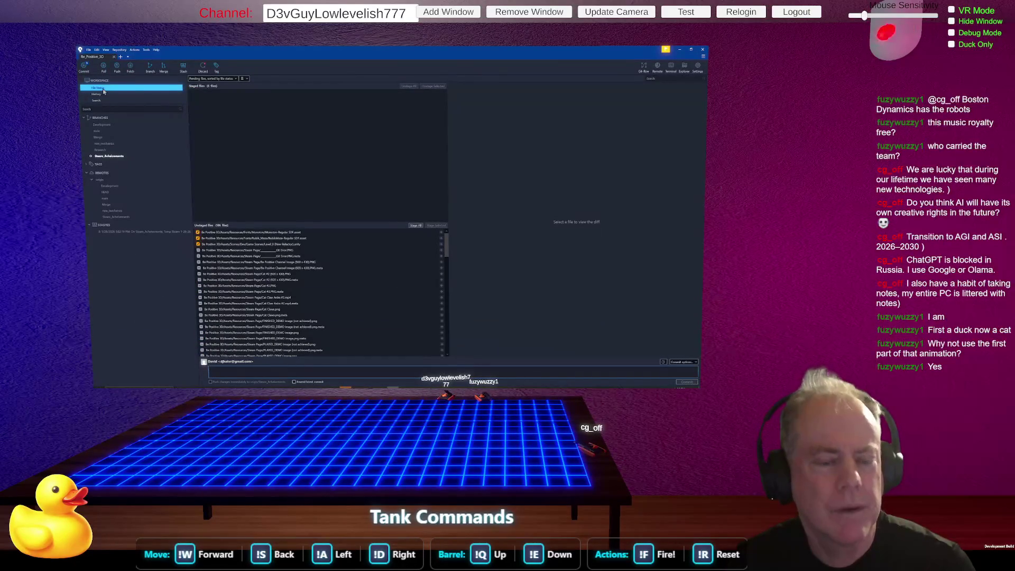
click(416, 225)
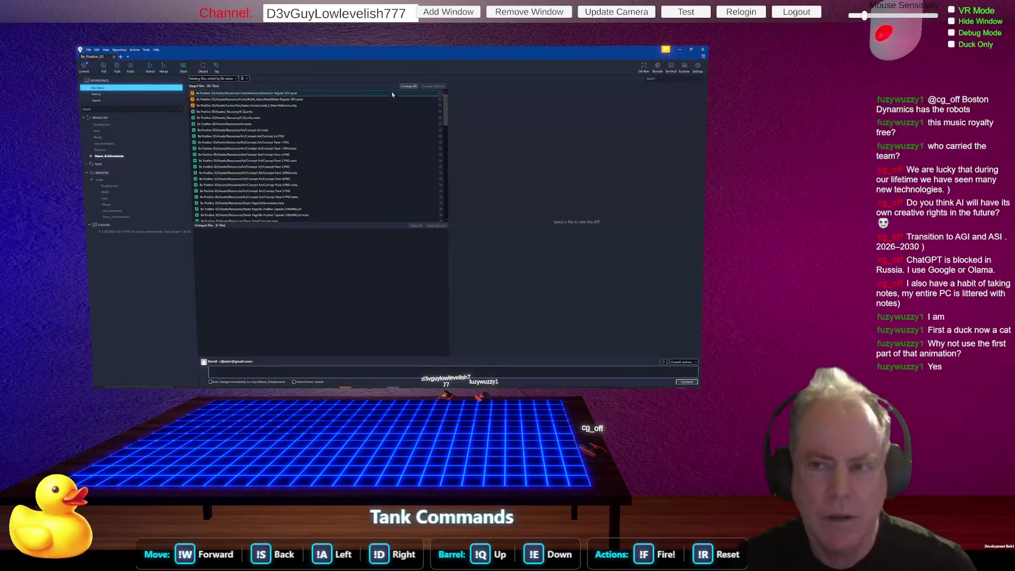
click(408, 87)
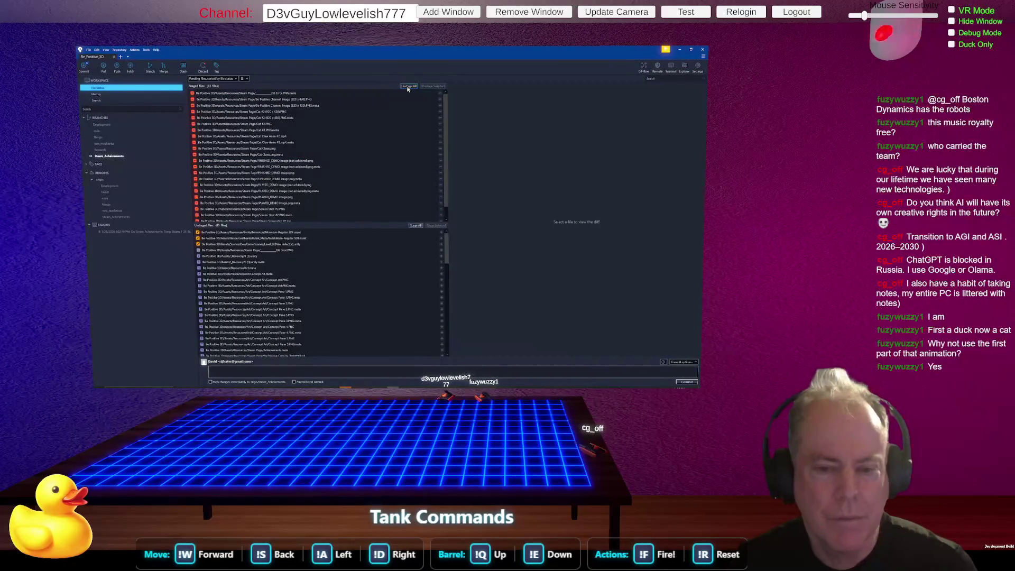
click(408, 86)
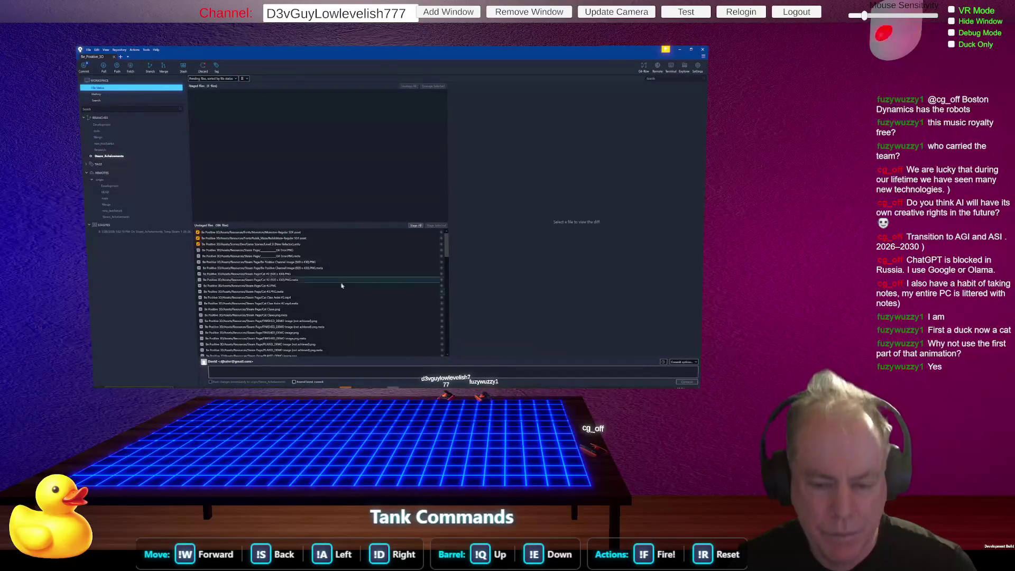
scroll(366, 276, down, 8)
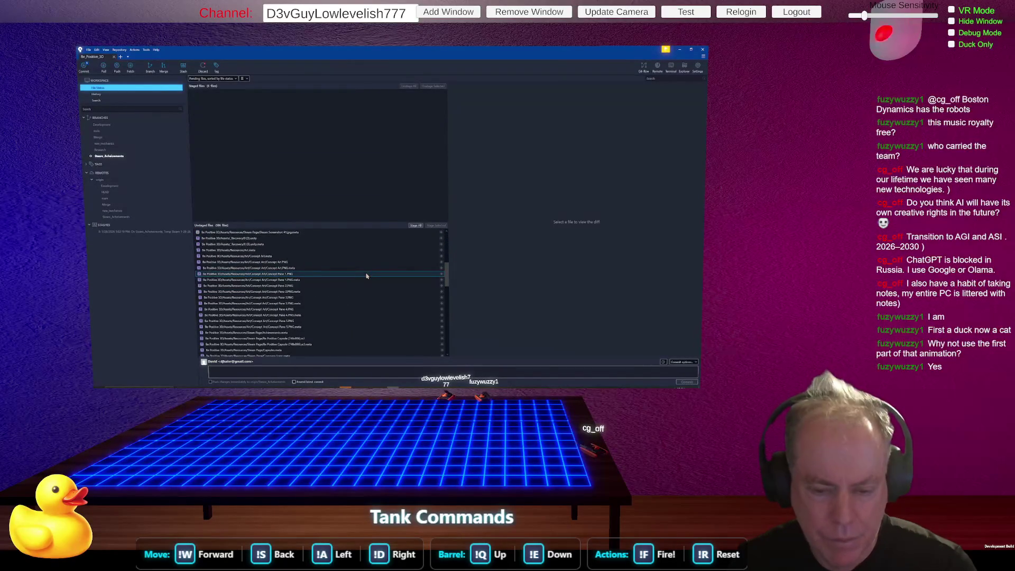
scroll(352, 280, up, 4)
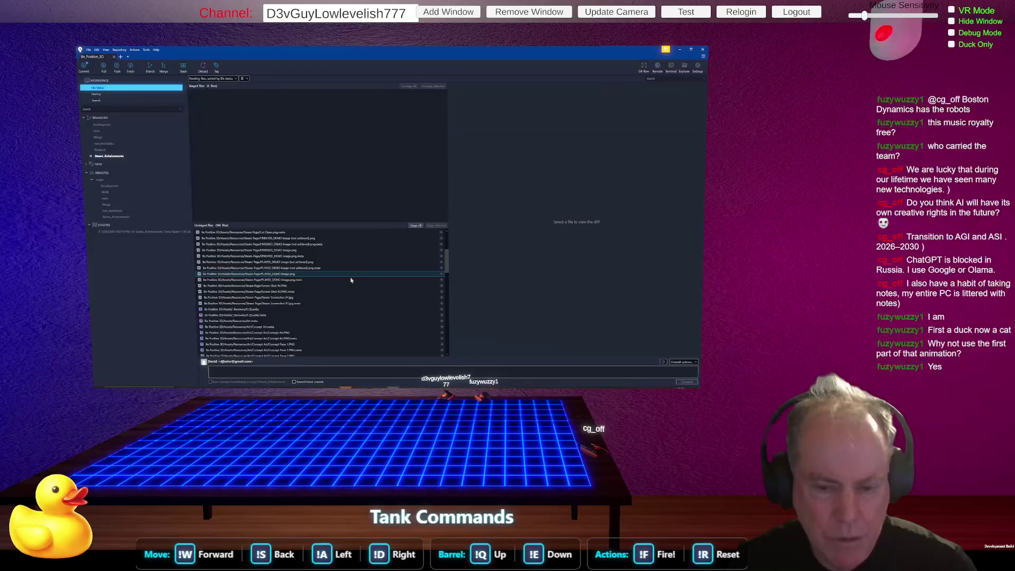
scroll(351, 280, down, 10)
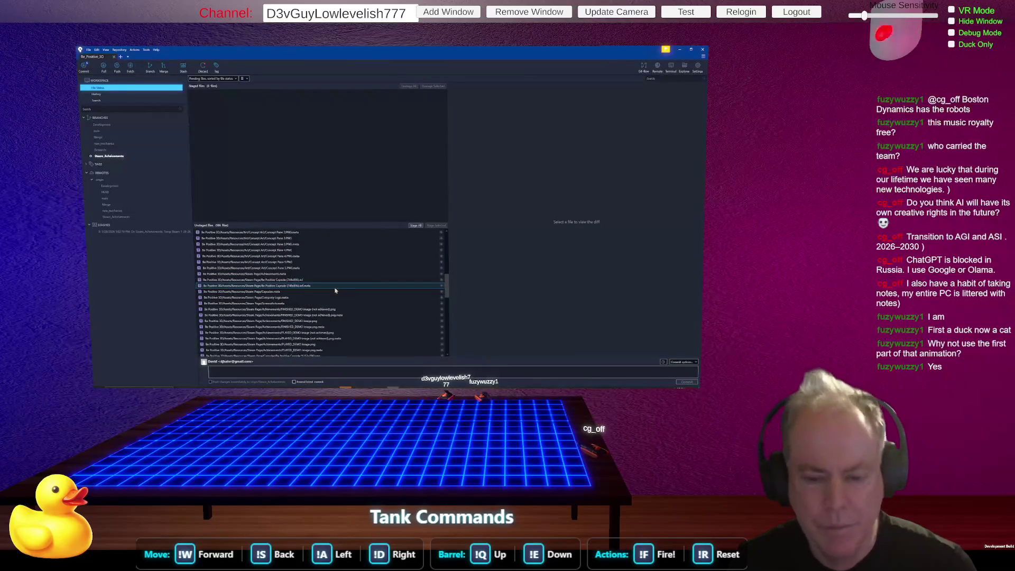
scroll(334, 290, up, 5)
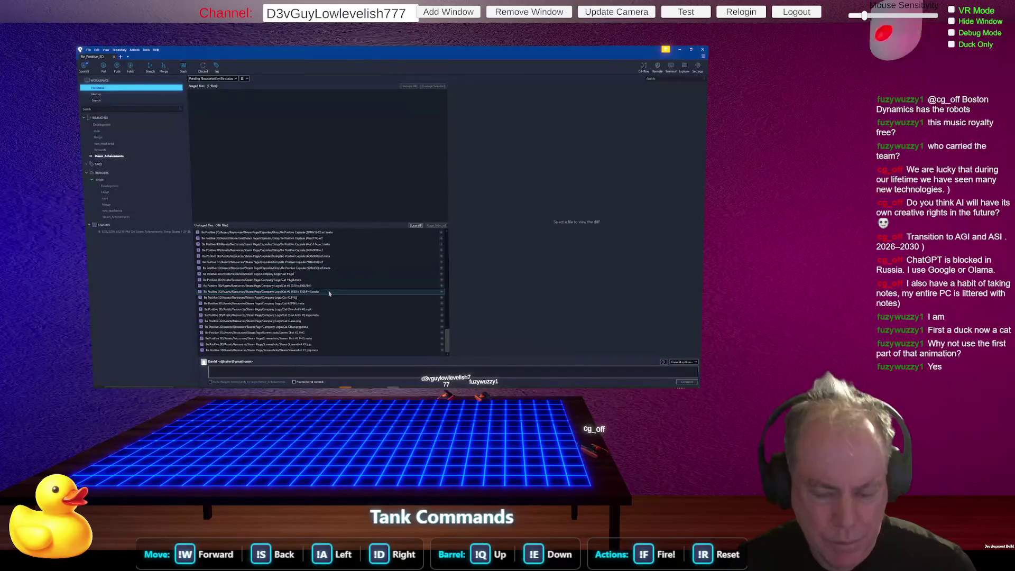
scroll(329, 292, up, 10)
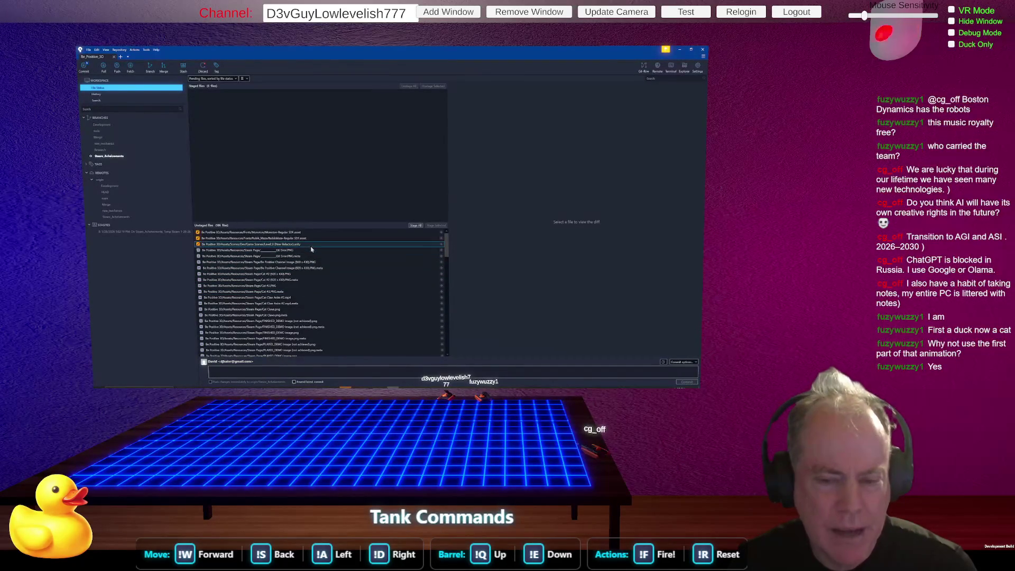
mouse_move(148, 155)
mouse_down()
mouse_move(114, 160)
mouse_move(128, 138)
mouse_move(171, 147)
mouse_up()
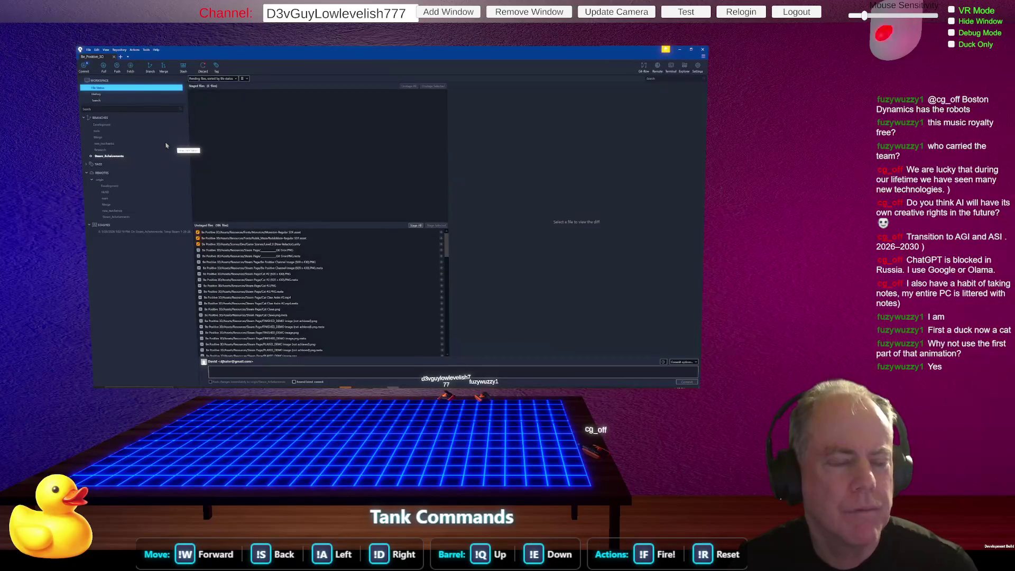
drag(166, 146, 130, 130)
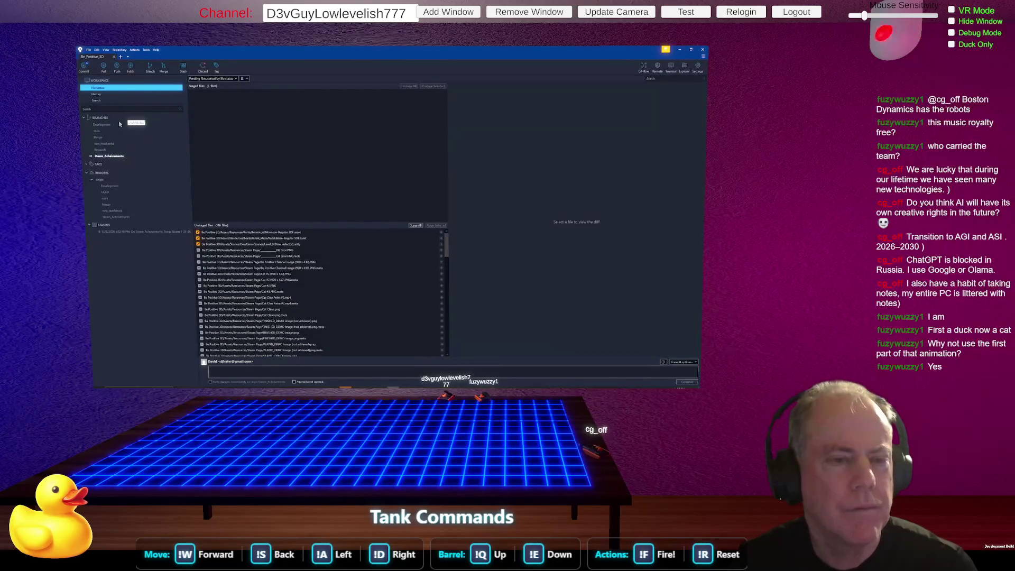
Fetch from the remote, stage all changes, and start the commit message 'Added Cat Concept Art'.
click(130, 68)
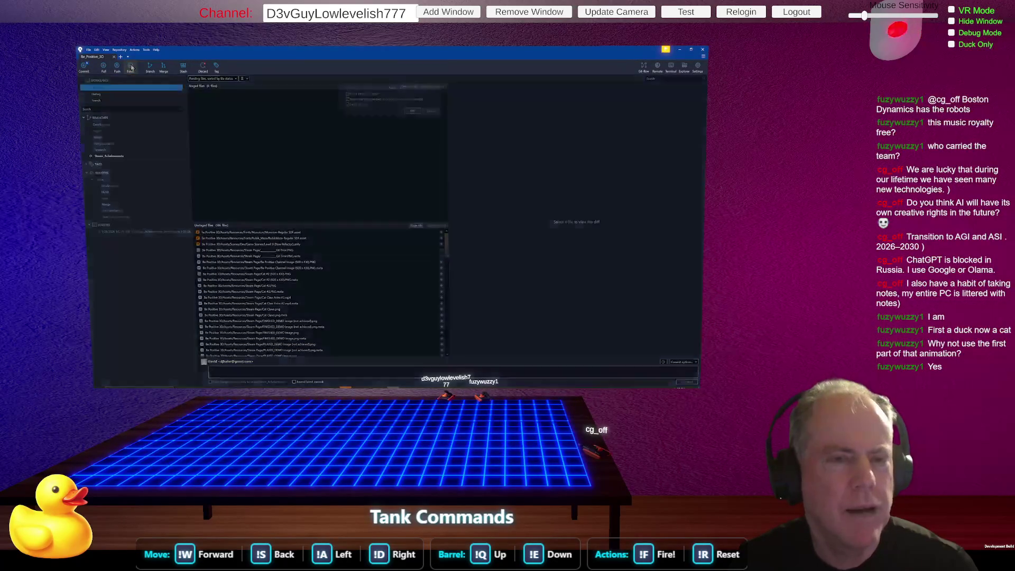
click(409, 107)
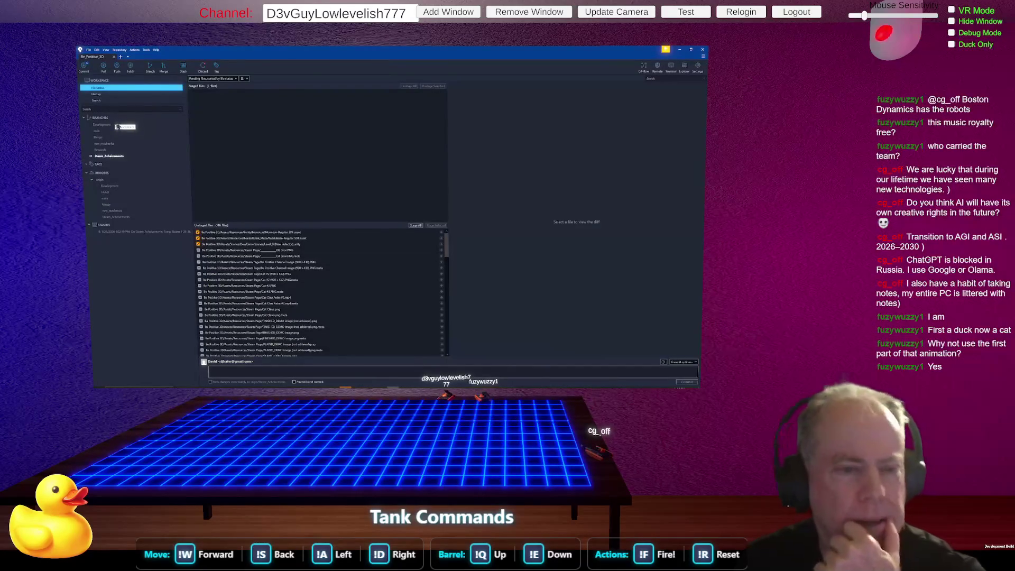
click(415, 226)
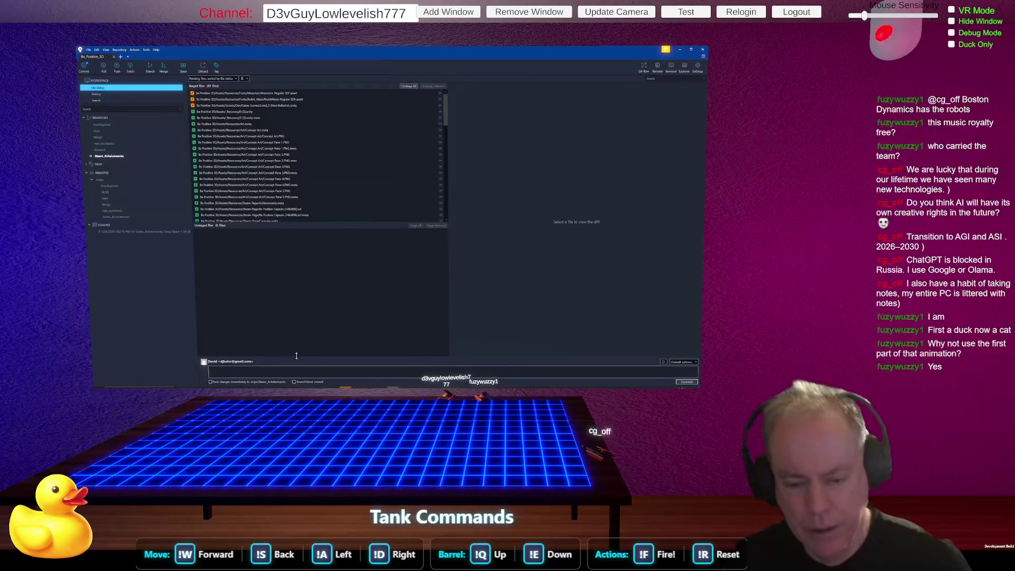
click(285, 372)
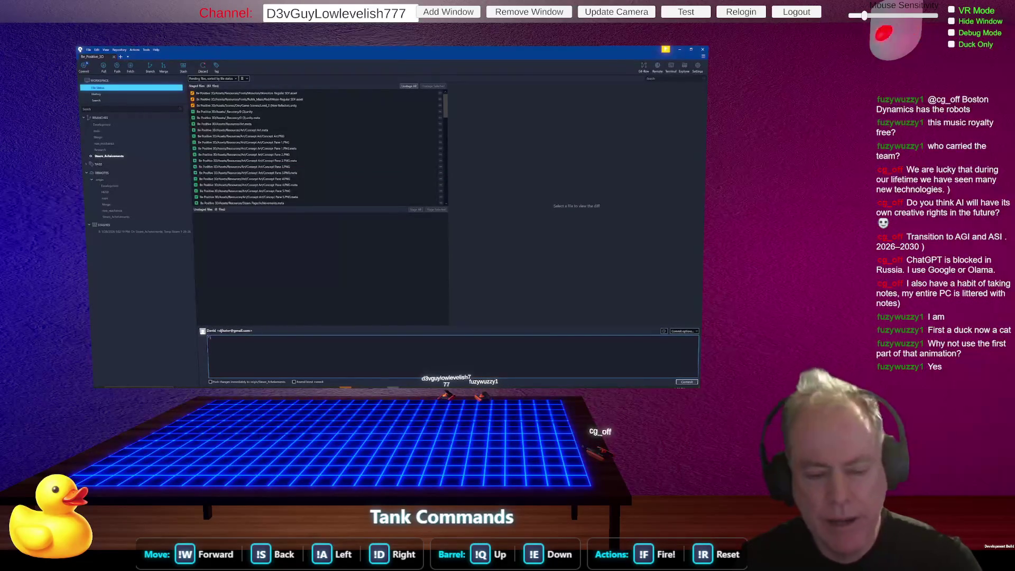
text( Add)
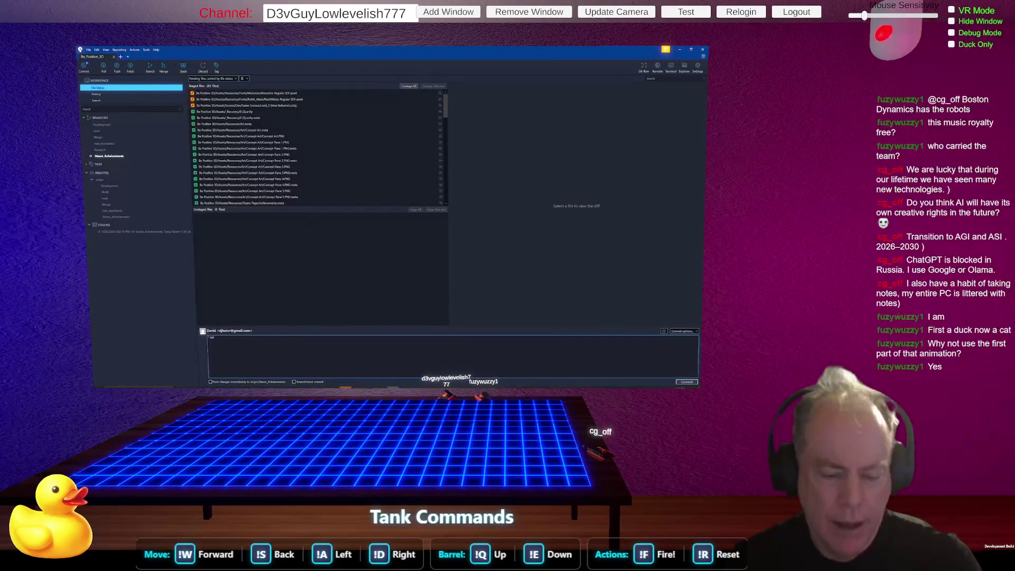
text(ed Cont)
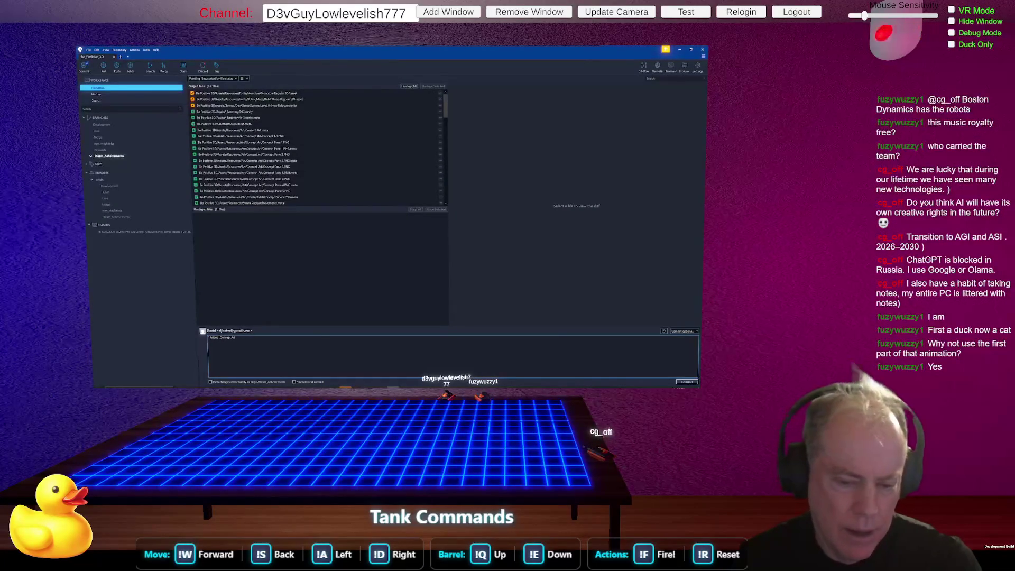
text(Cat )
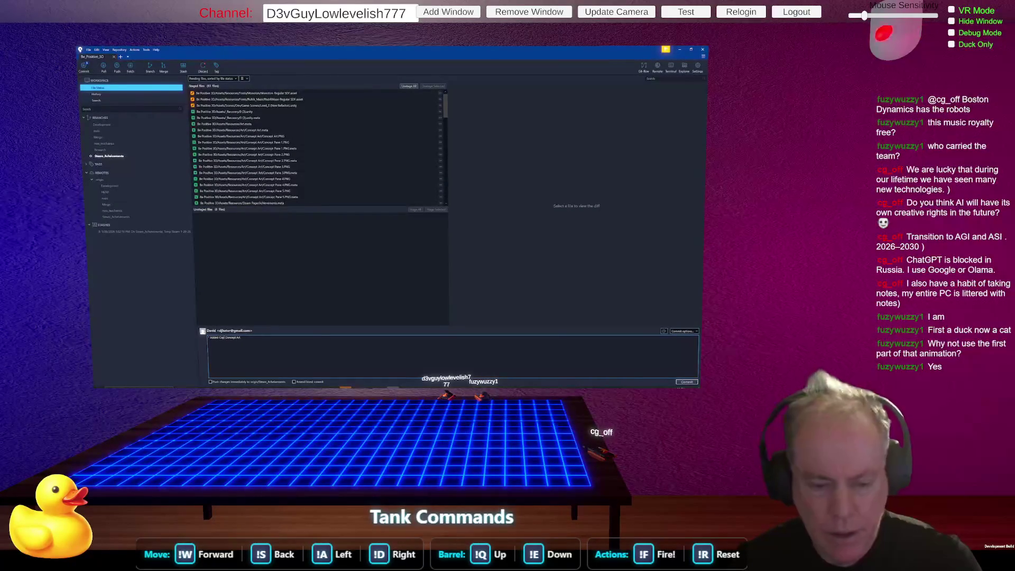
text(b)
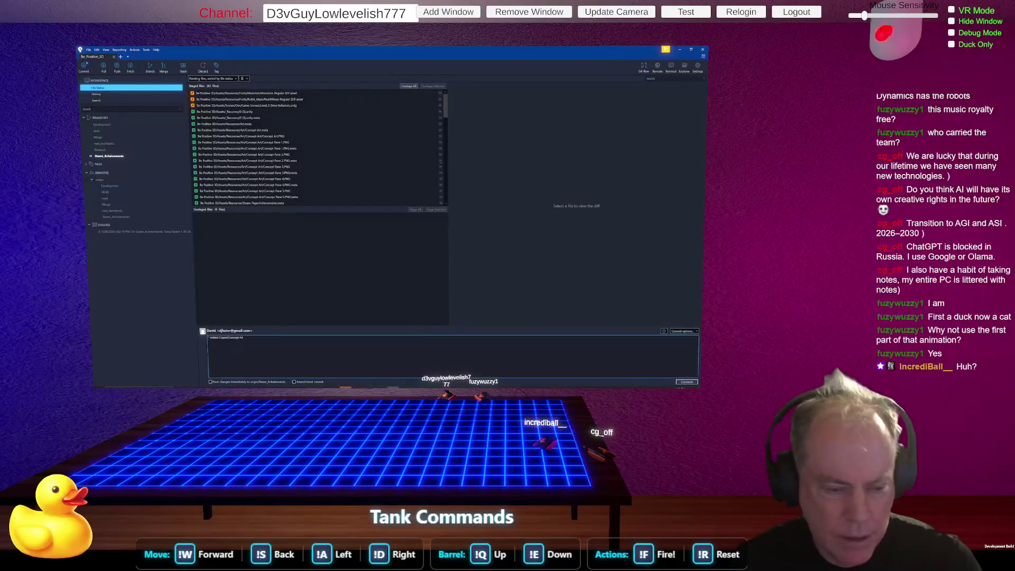
text(a)
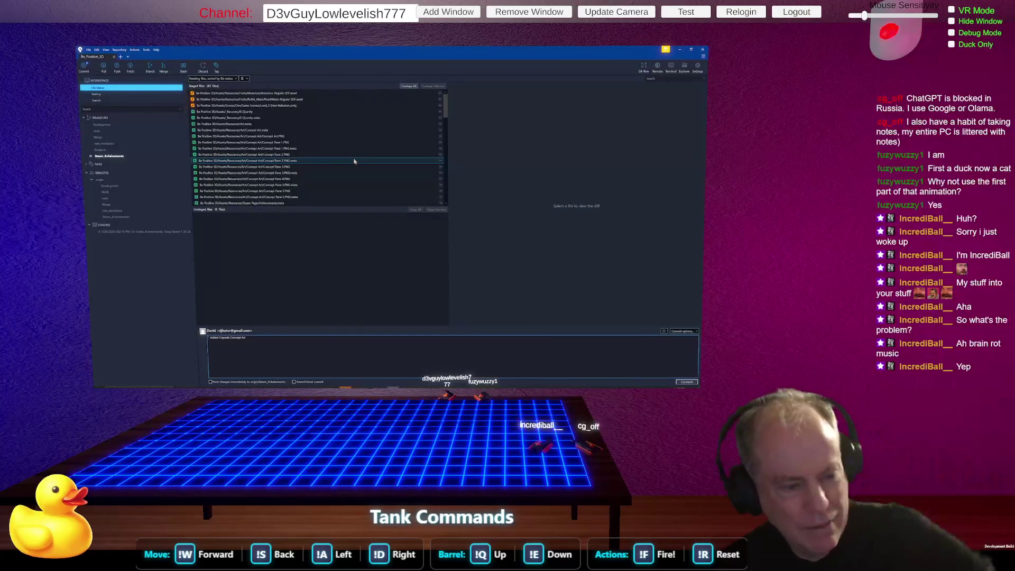
Unstage all changes and view the repository's commit History.
click(410, 88)
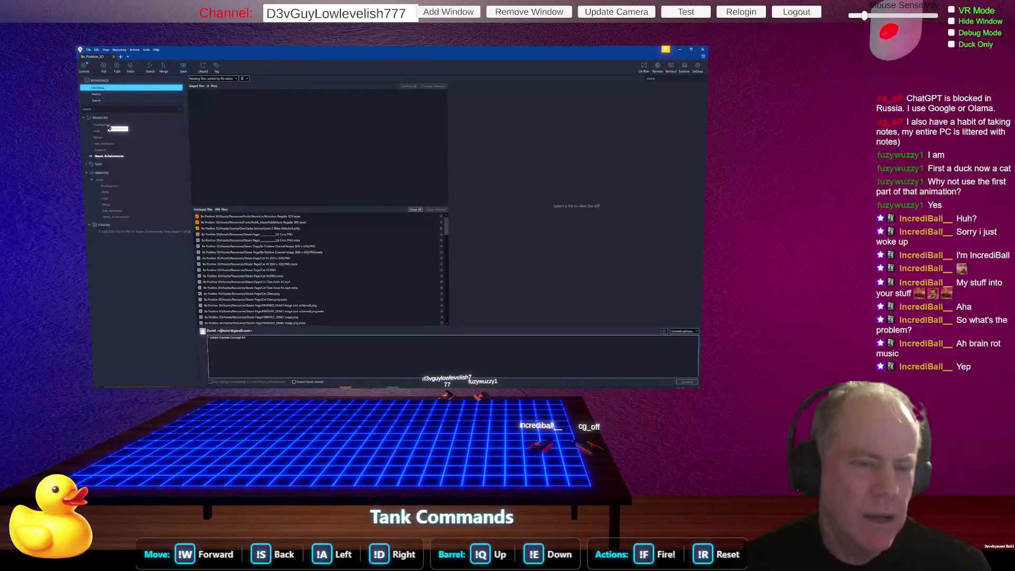
right_click(107, 127)
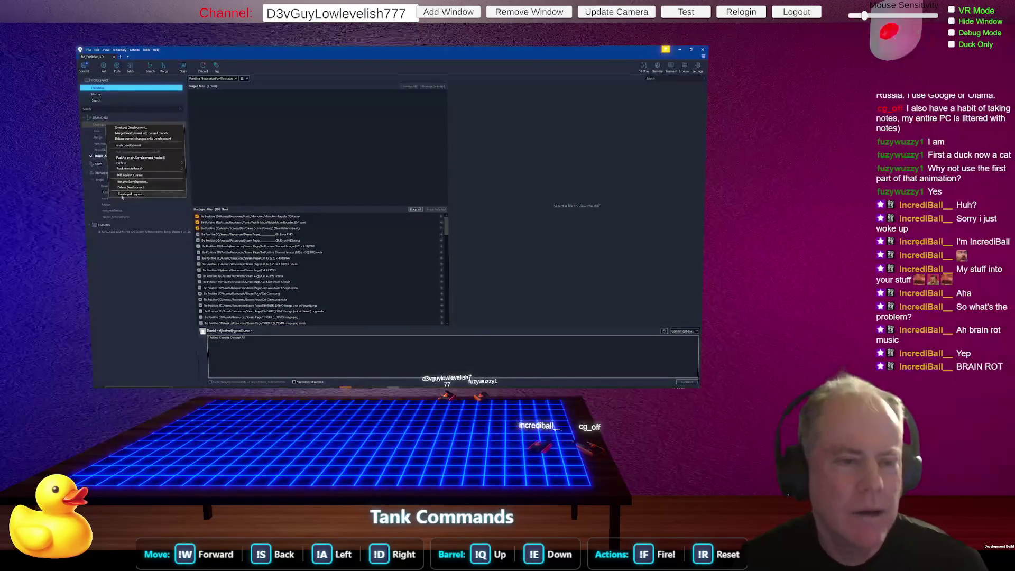
key(Escape)
click(95, 94)
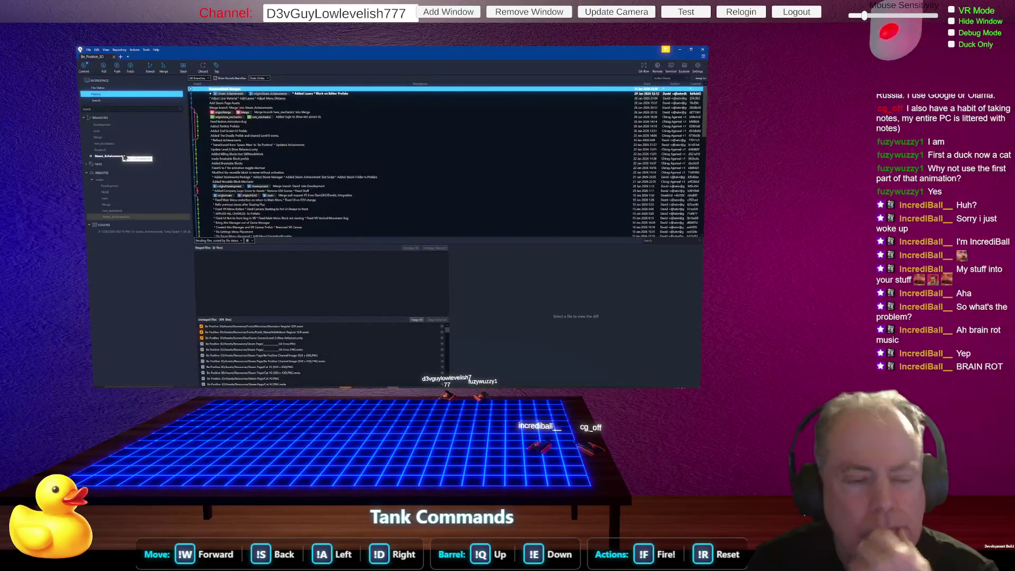
Try a stash, then shrink the commit history so the unstaged files list is larger.
click(183, 65)
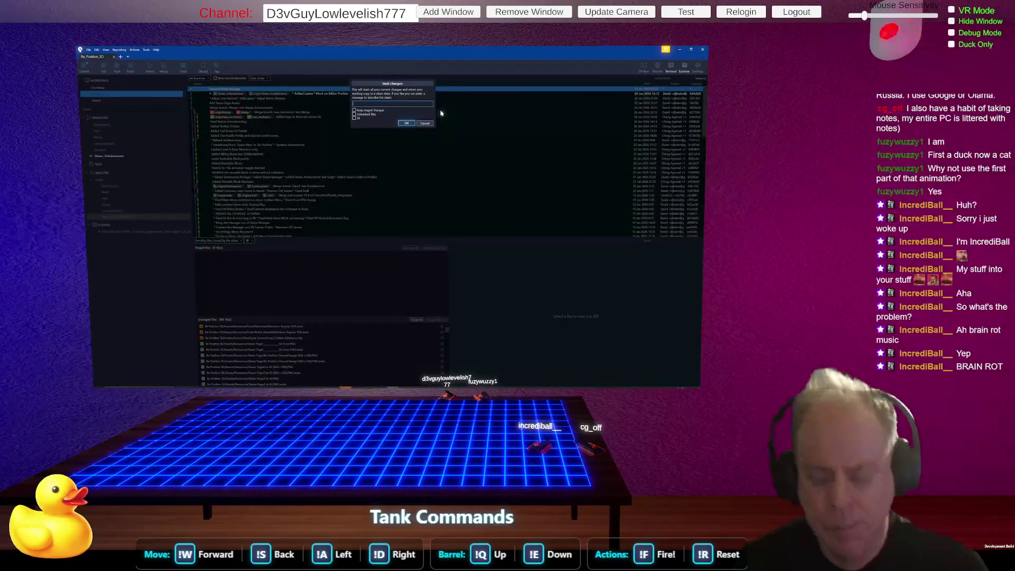
key(Return)
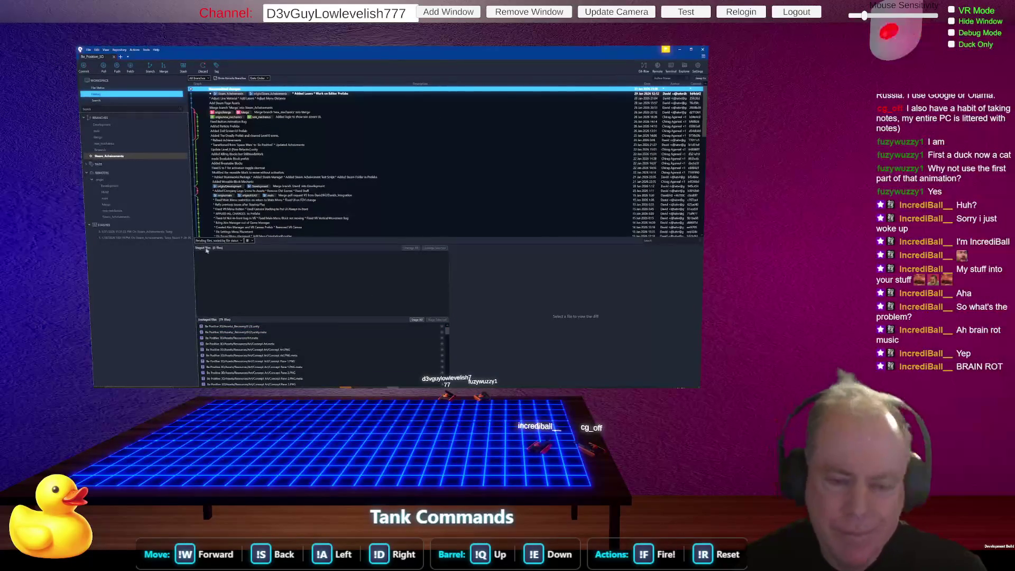
right_click(151, 233)
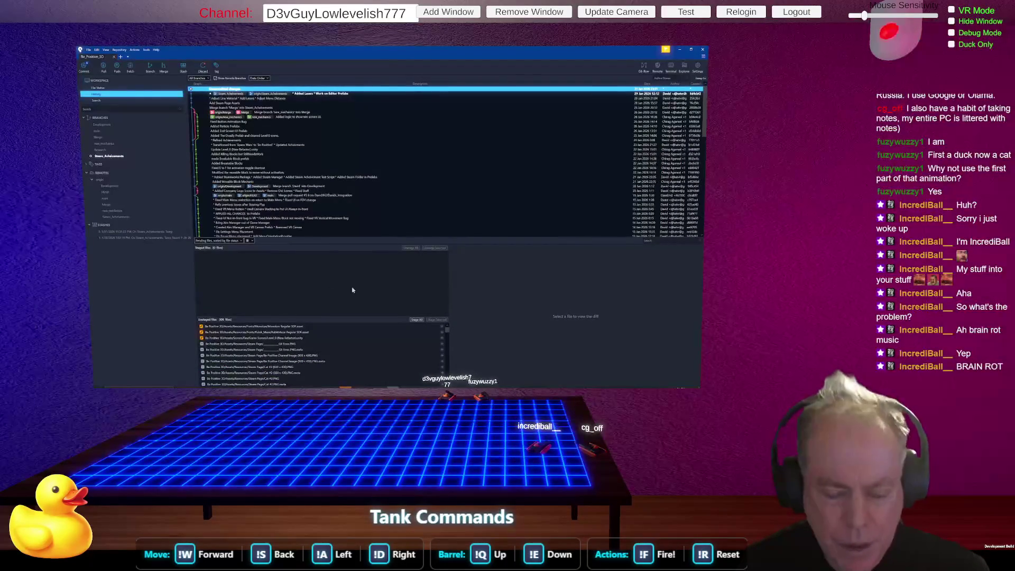
drag(364, 238, 355, 158)
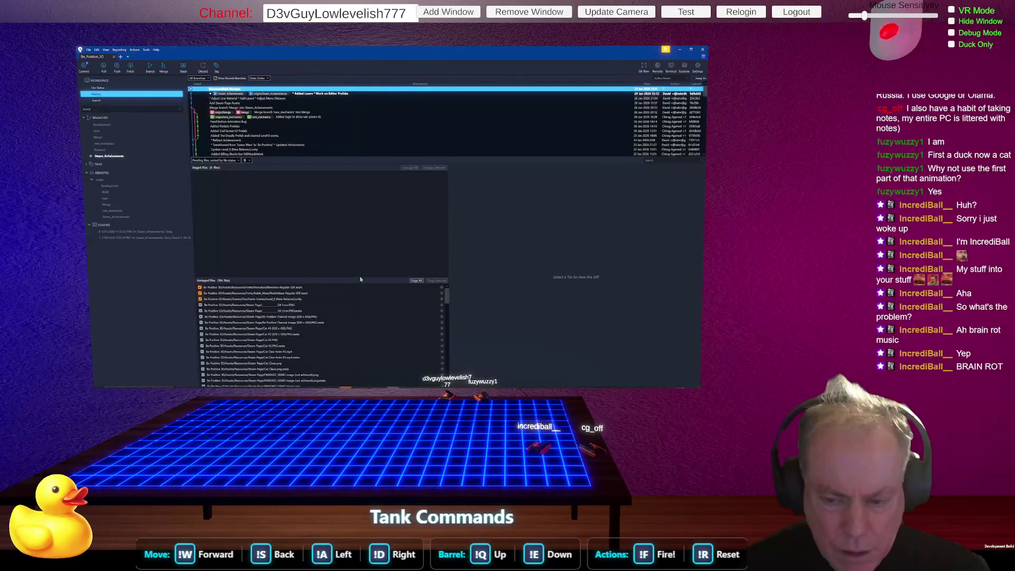
drag(360, 277, 373, 219)
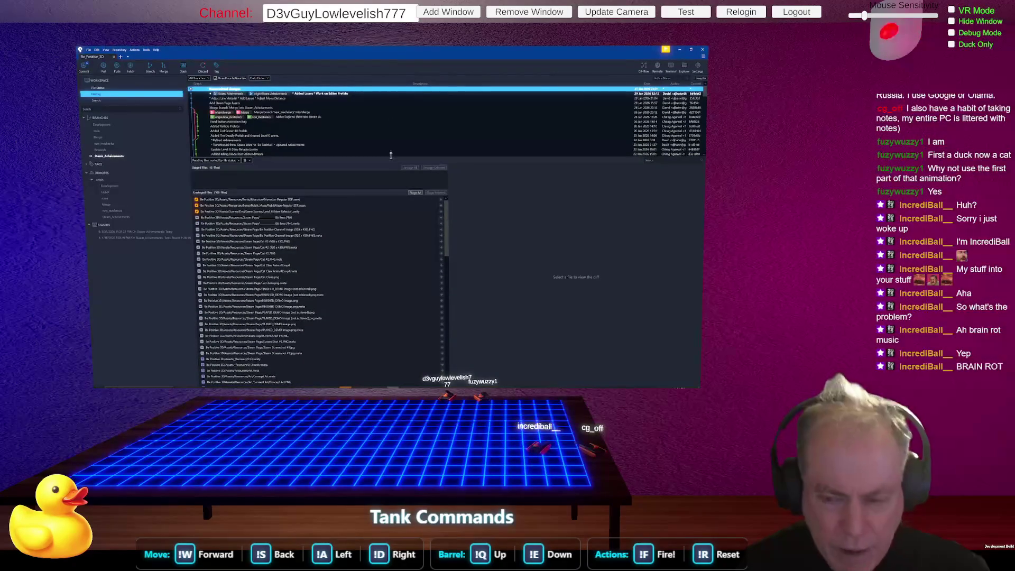
scroll(365, 306, down, 10)
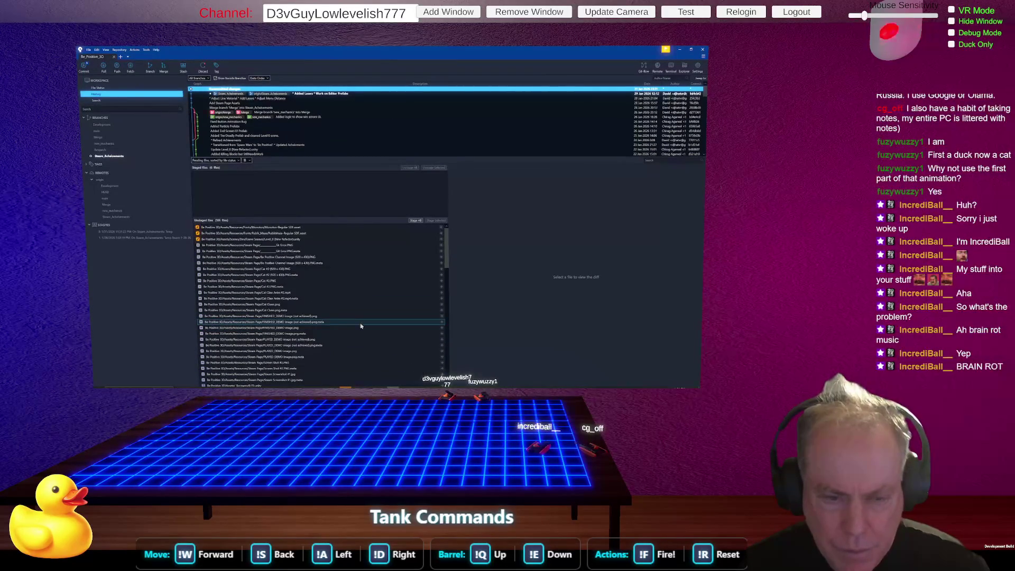
Start a stash named 'Temp', close the dialog without stashing, and return to File Status.
click(183, 66)
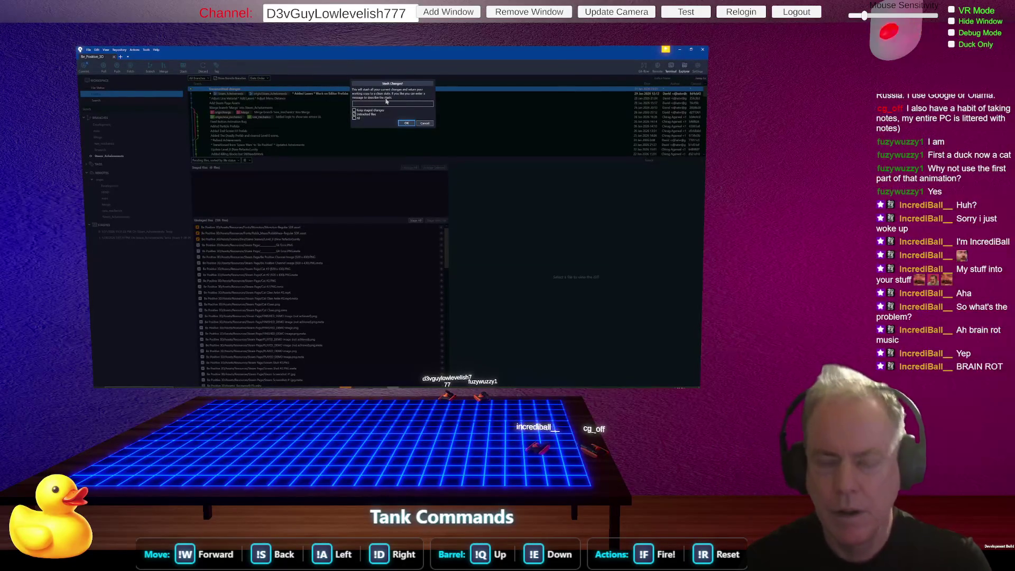
text(Temp)
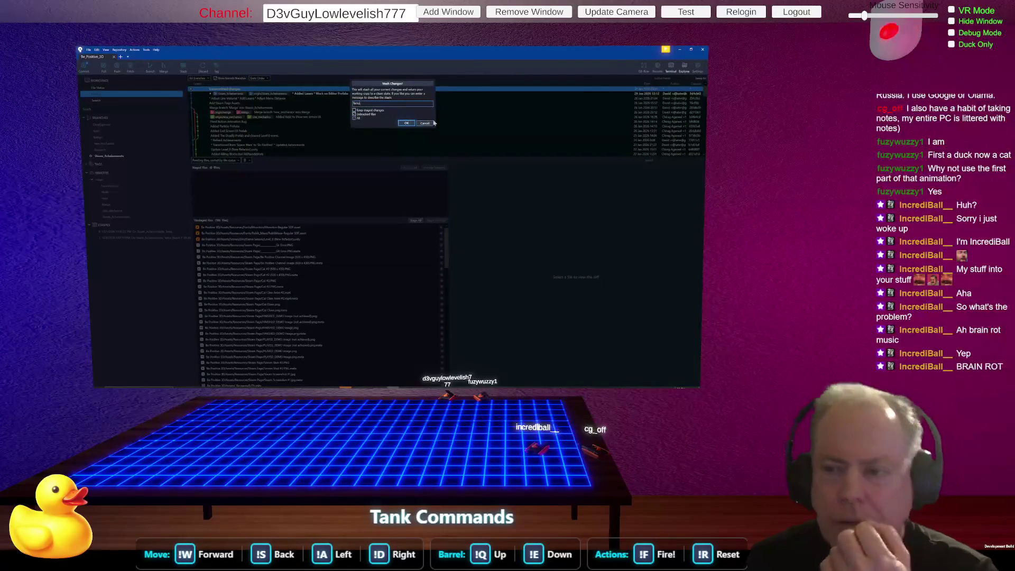
key(Return)
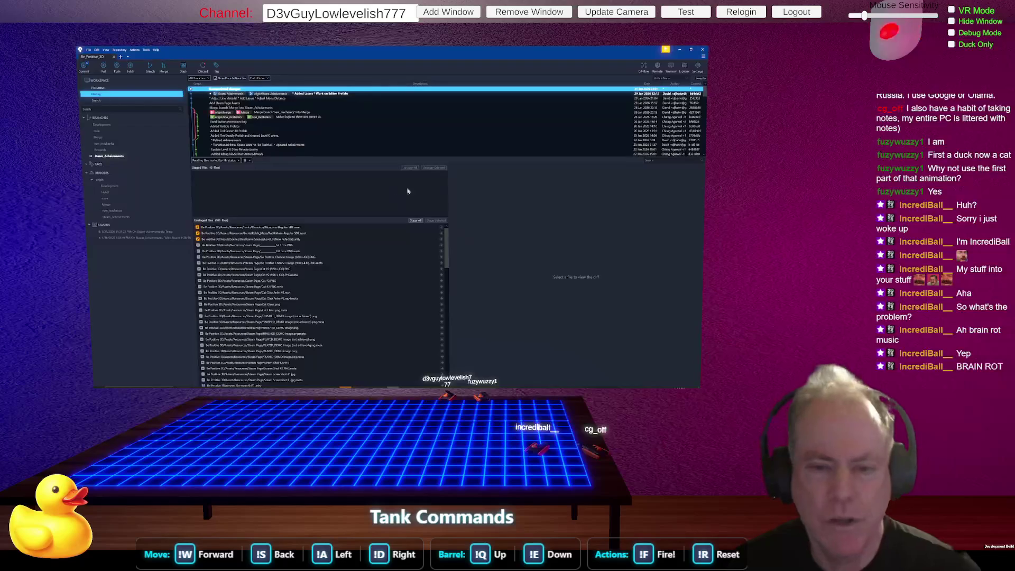
click(111, 89)
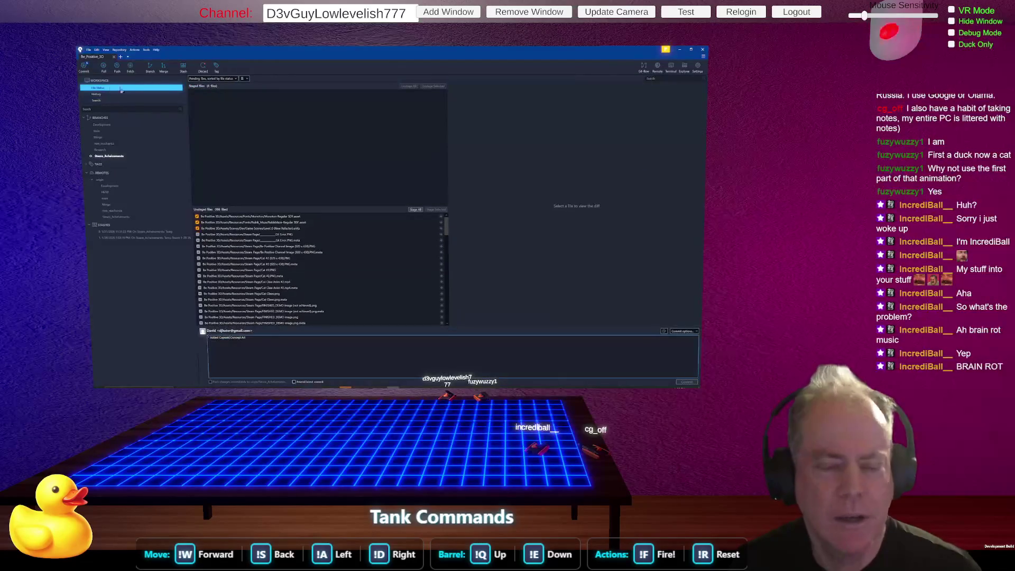
Stage every changed file and commit them.
click(416, 210)
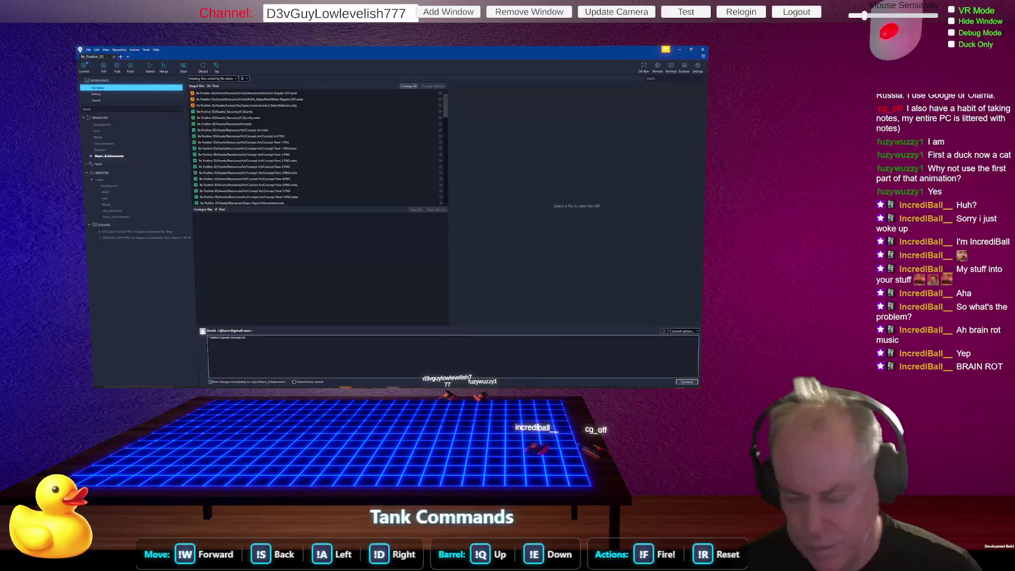
click(687, 382)
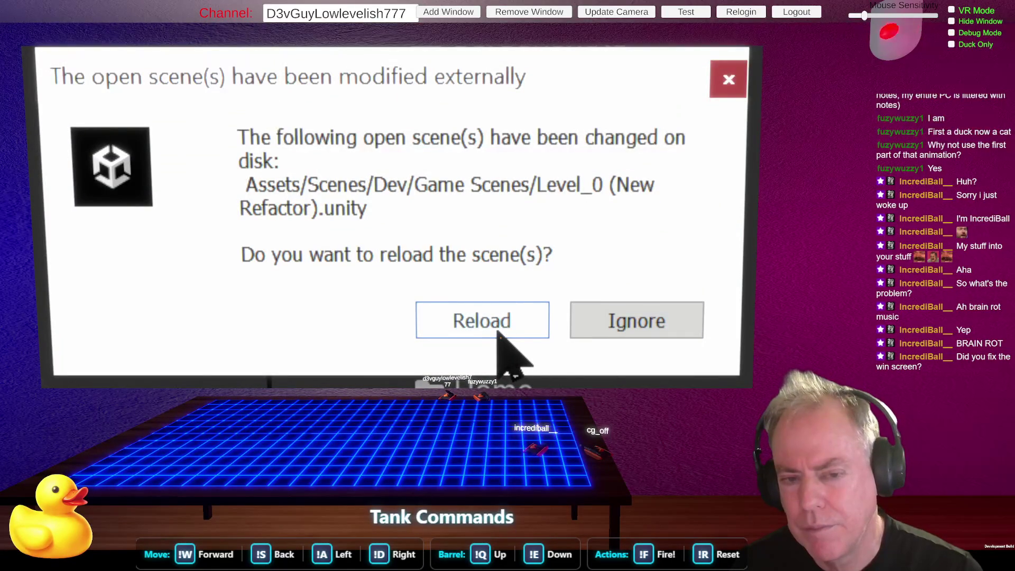
Ignore the scene reload prompt, play-test the level to Level Completed, then exit play mode.
click(608, 325)
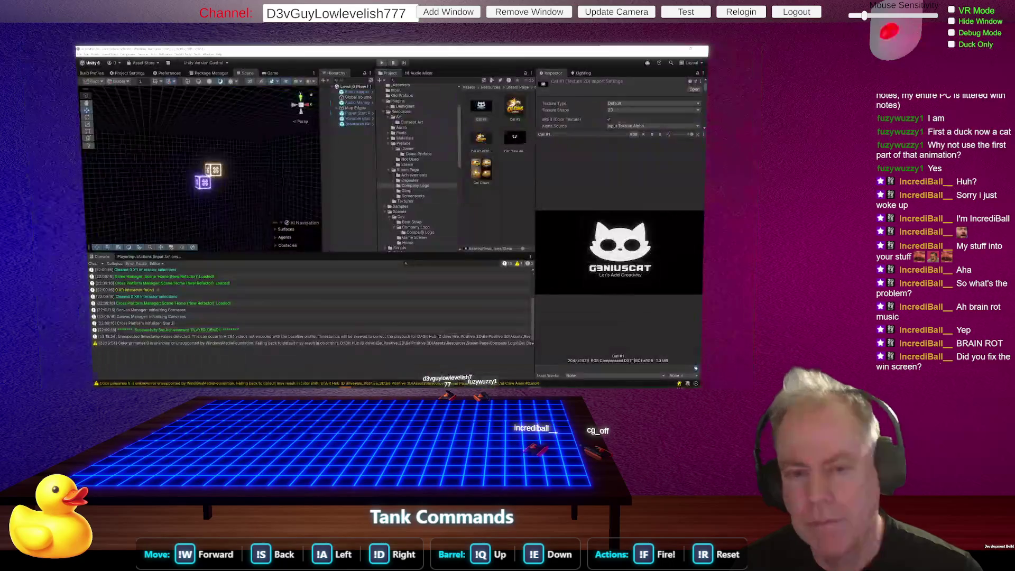
click(382, 63)
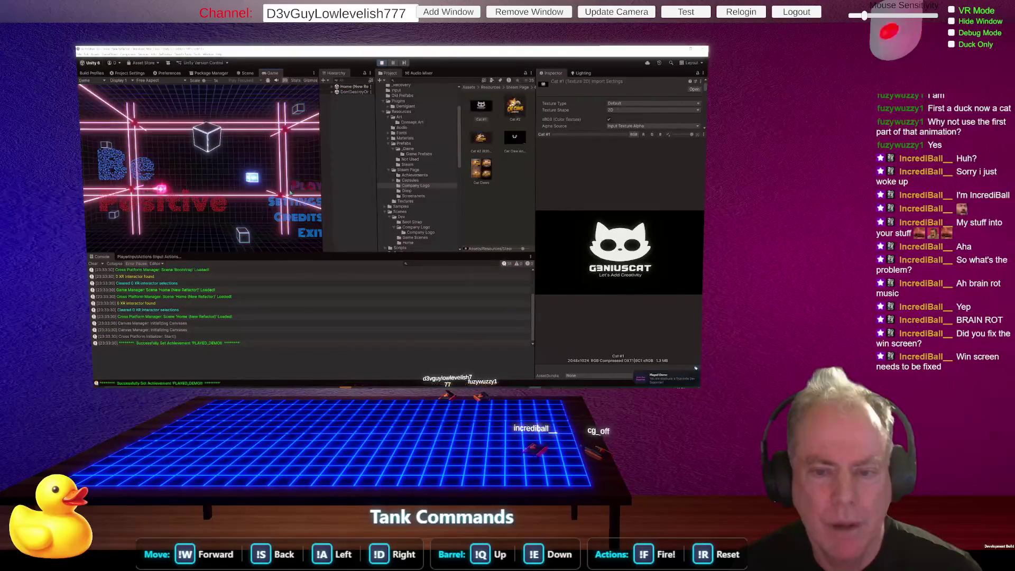
key(Return)
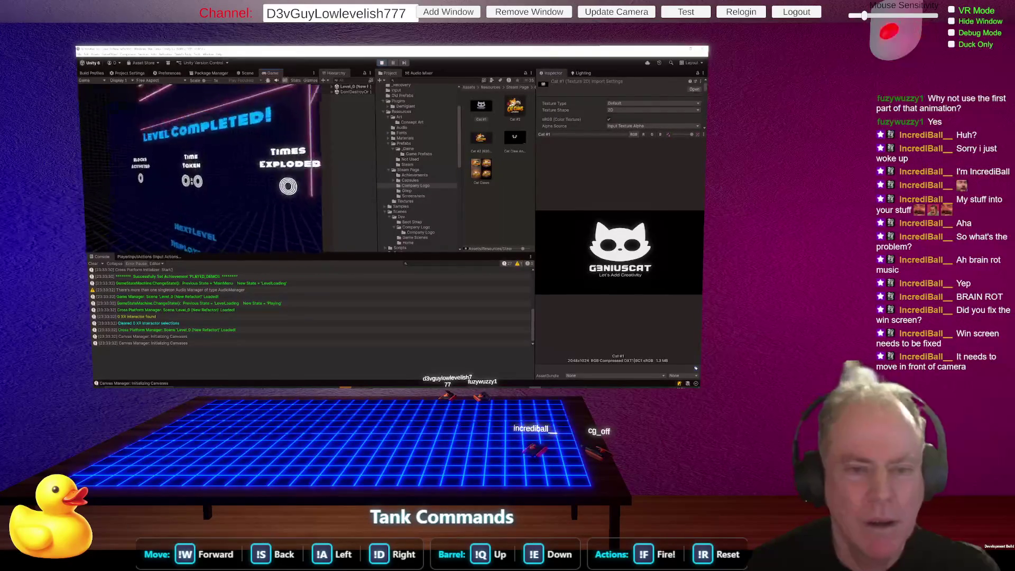
key(ctrl+p)
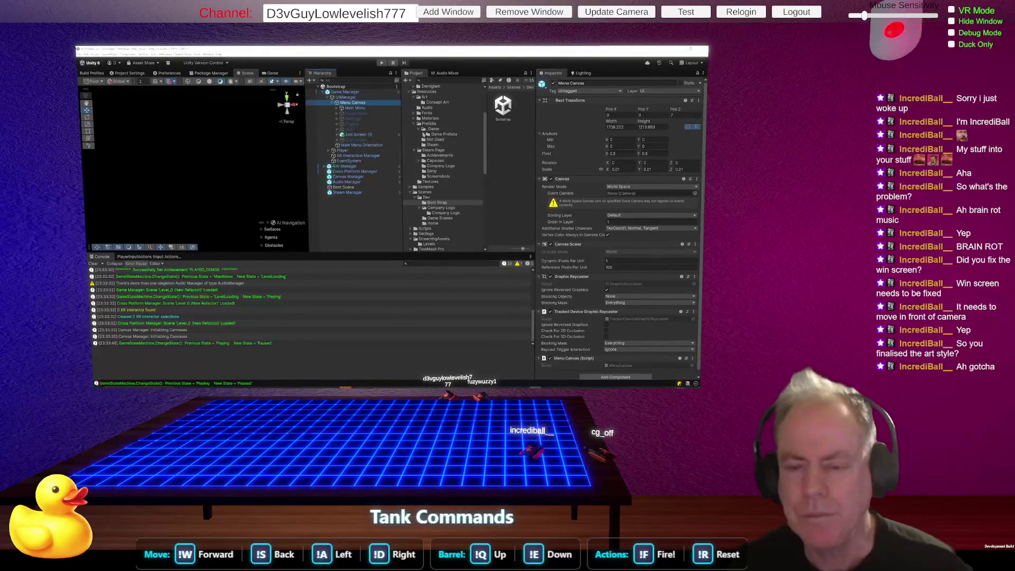
Inspect the Pause Menu's children in the Hierarchy, then play-test the level again from the main menu.
scroll(455, 151, up, 5)
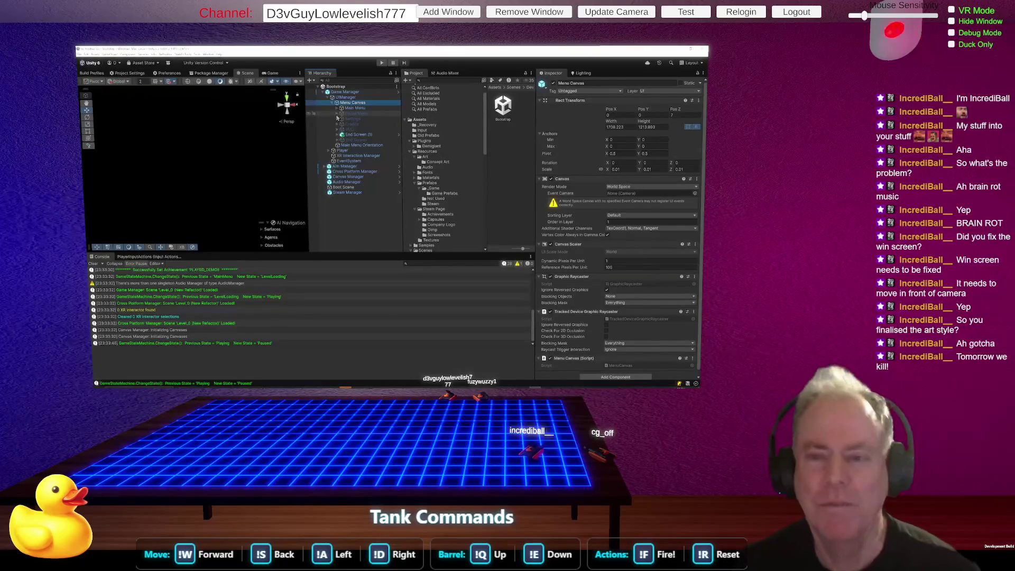
click(337, 114)
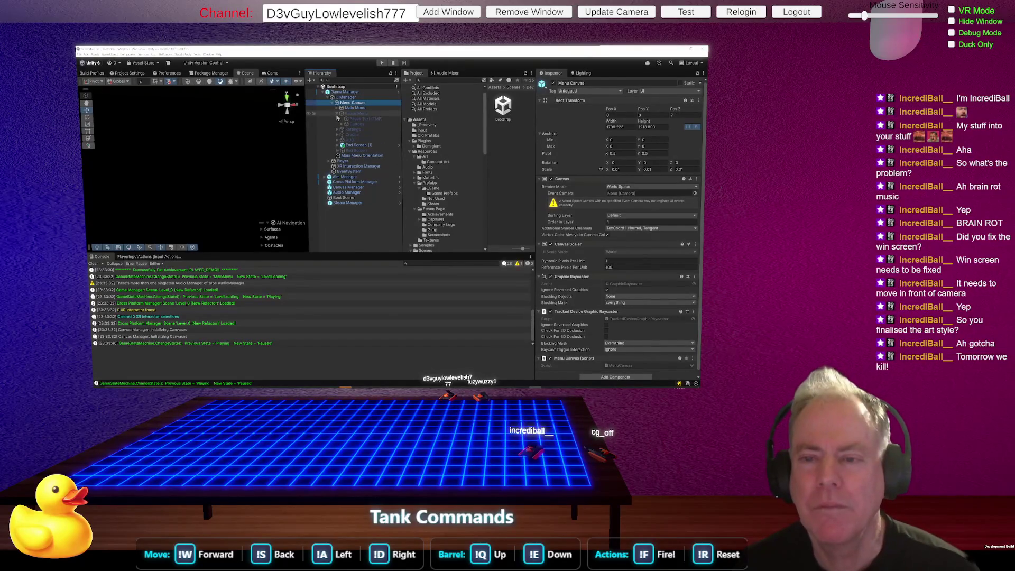
click(337, 114)
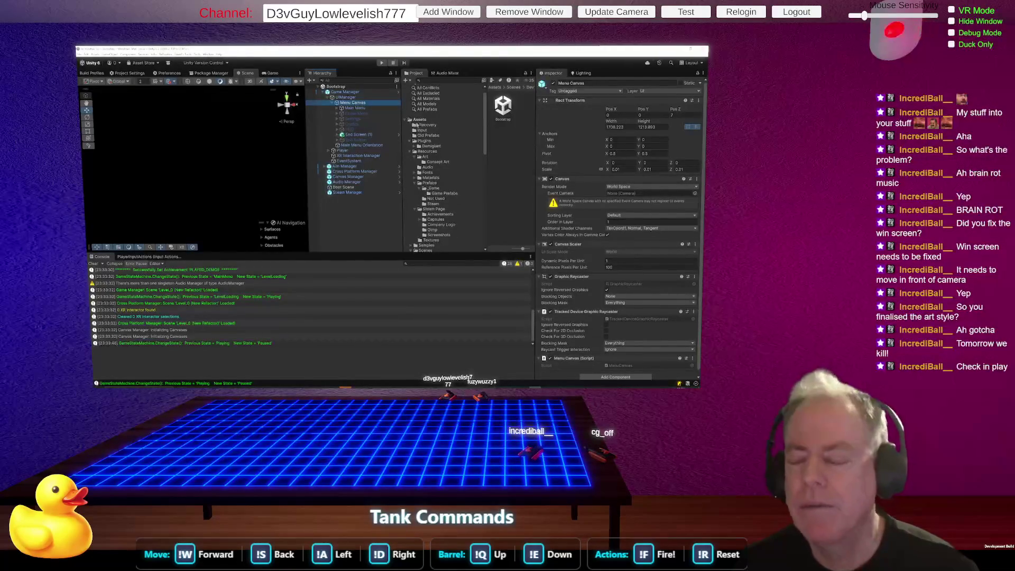
click(382, 62)
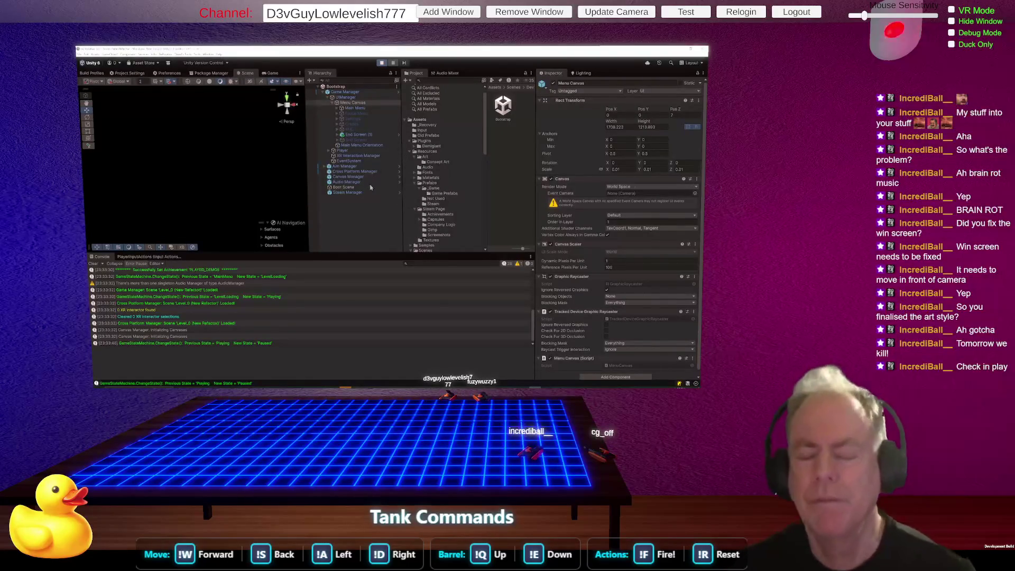
click(295, 186)
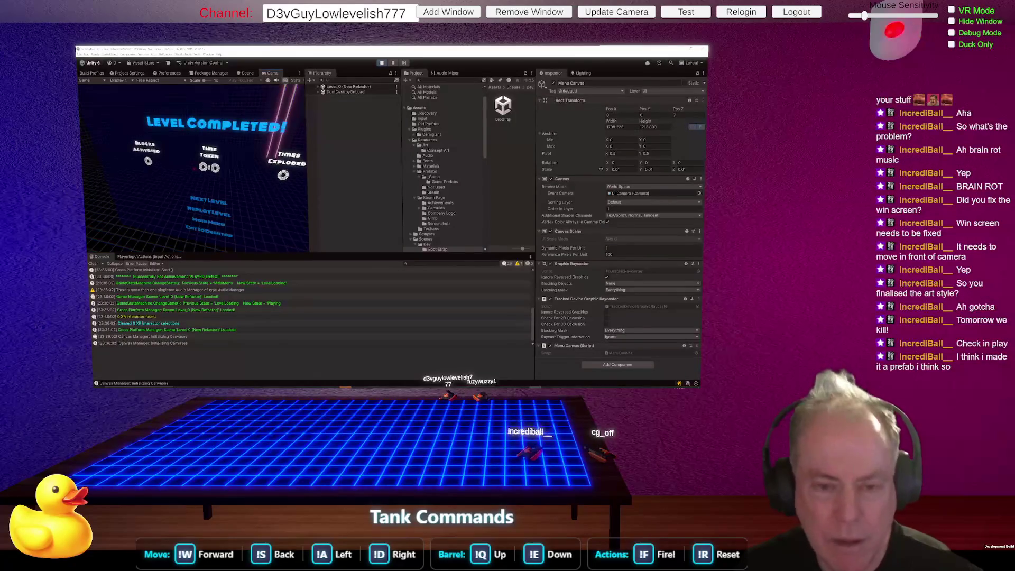
Pause Level_0 with Escape and resume it from the pause menu.
key(Escape)
click(194, 171)
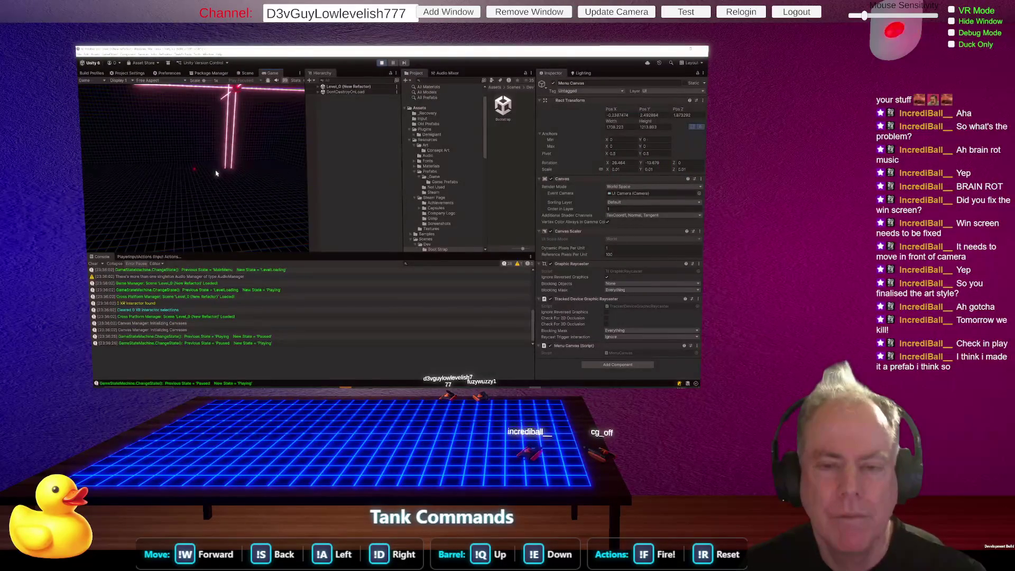
Toggle the pause menu with Escape several times, quit to the main menu, and restart the level.
key(Escape)
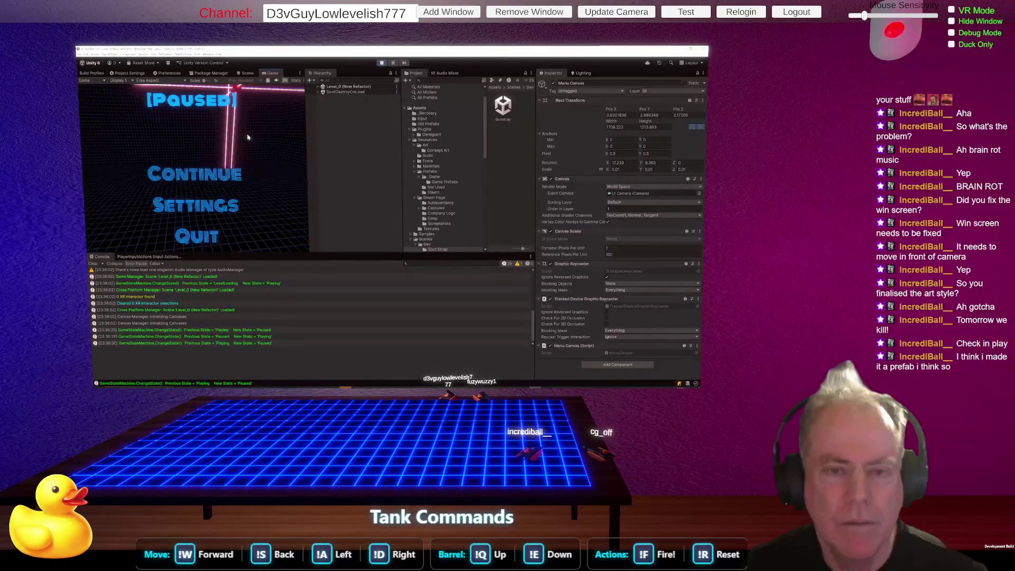
key(Escape)
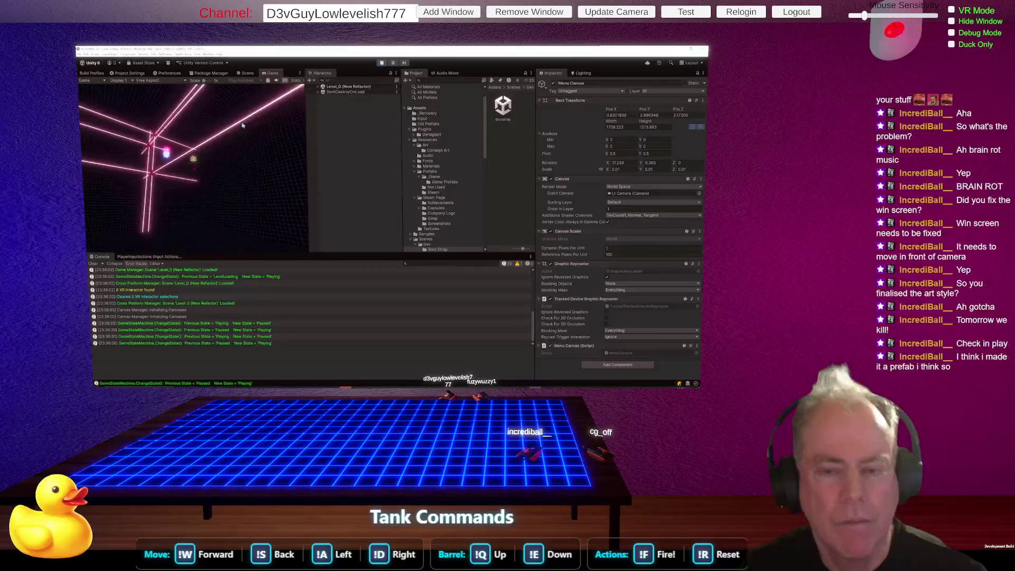
key(Escape)
key(Escape)
key(Escape)
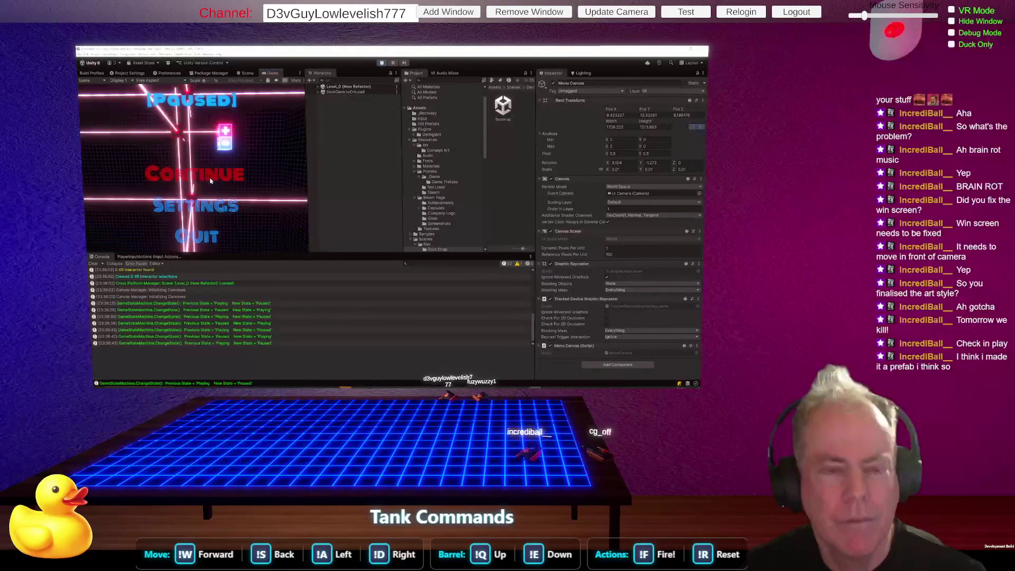
key(Escape)
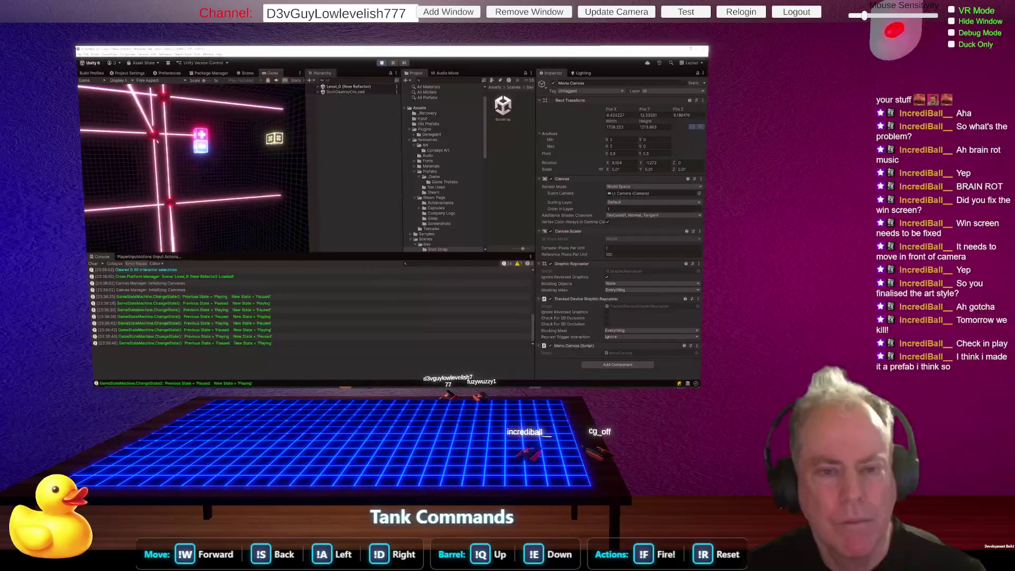
key(Escape)
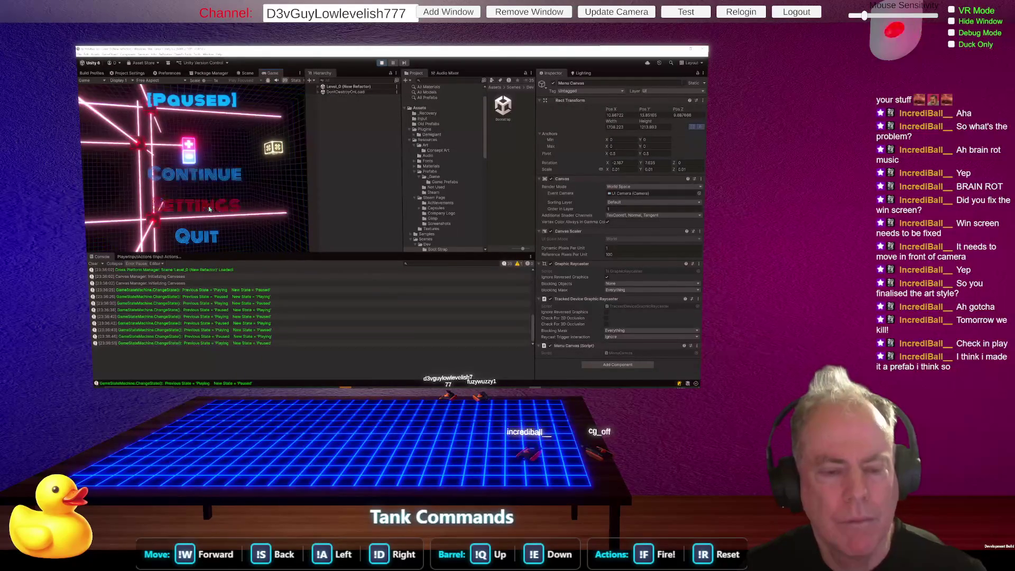
click(202, 236)
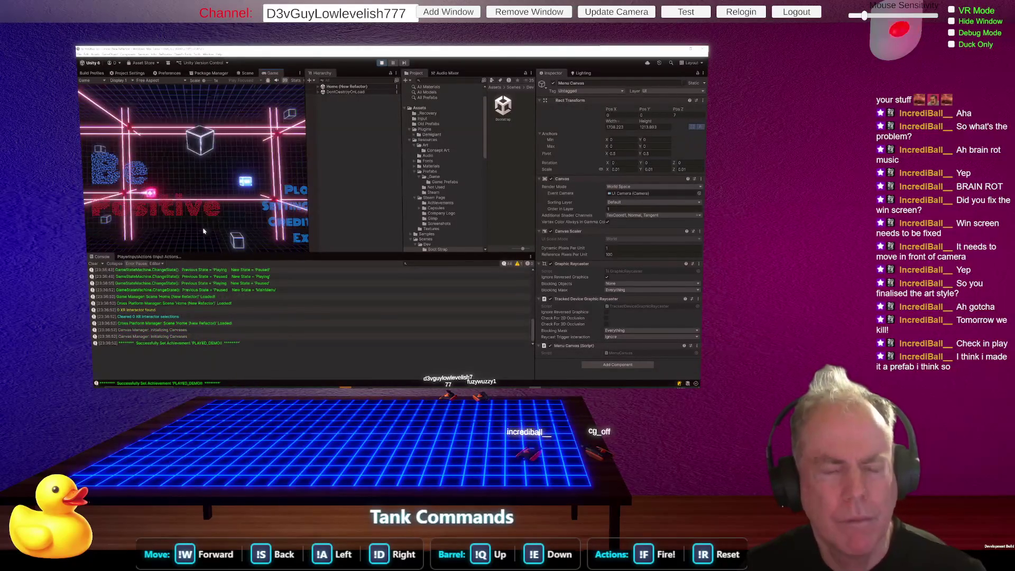
click(303, 196)
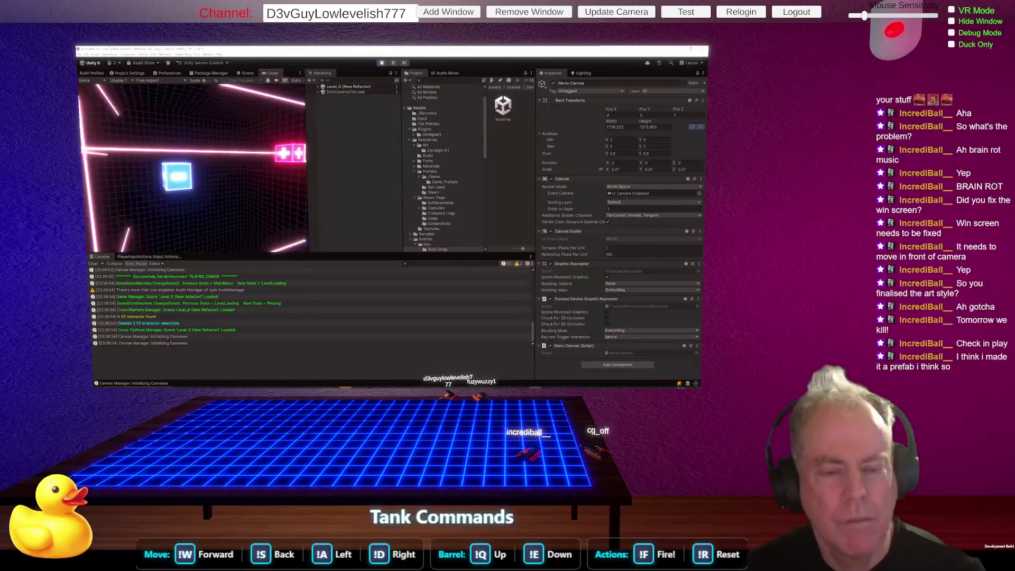
Pause, quit to the main menu, start the level once more, then stop play mode.
key(Escape)
click(195, 238)
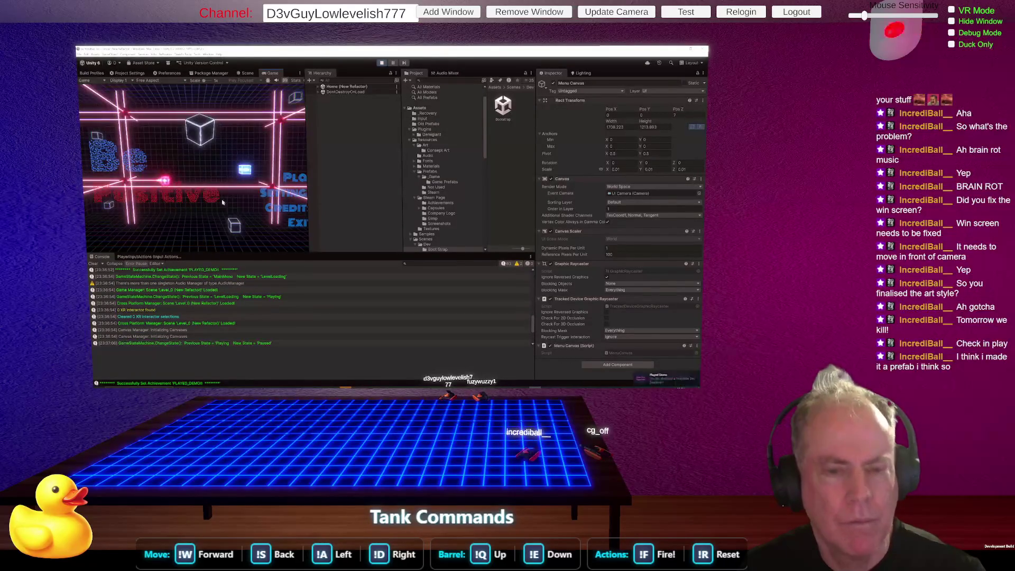
click(282, 183)
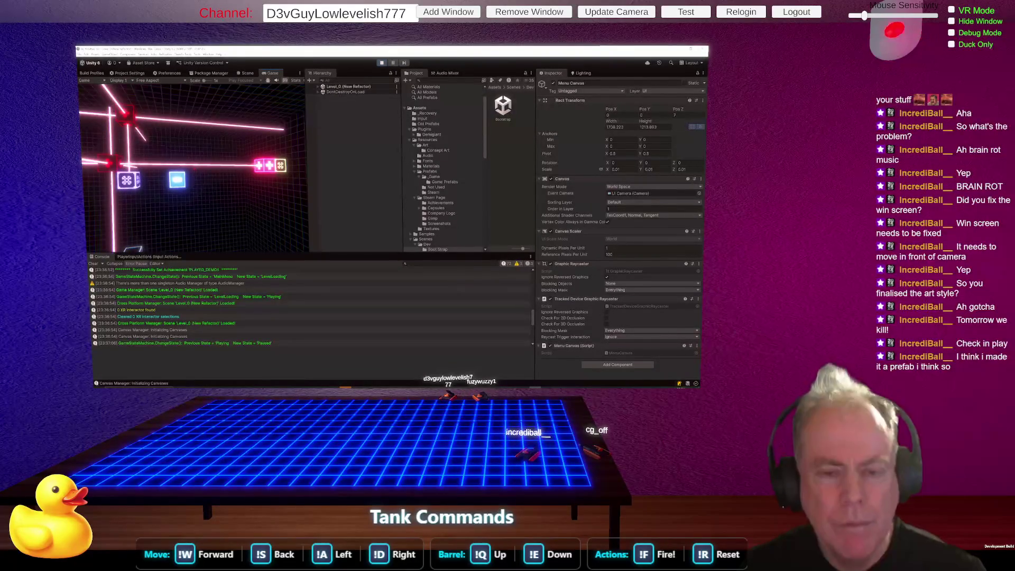
click(382, 63)
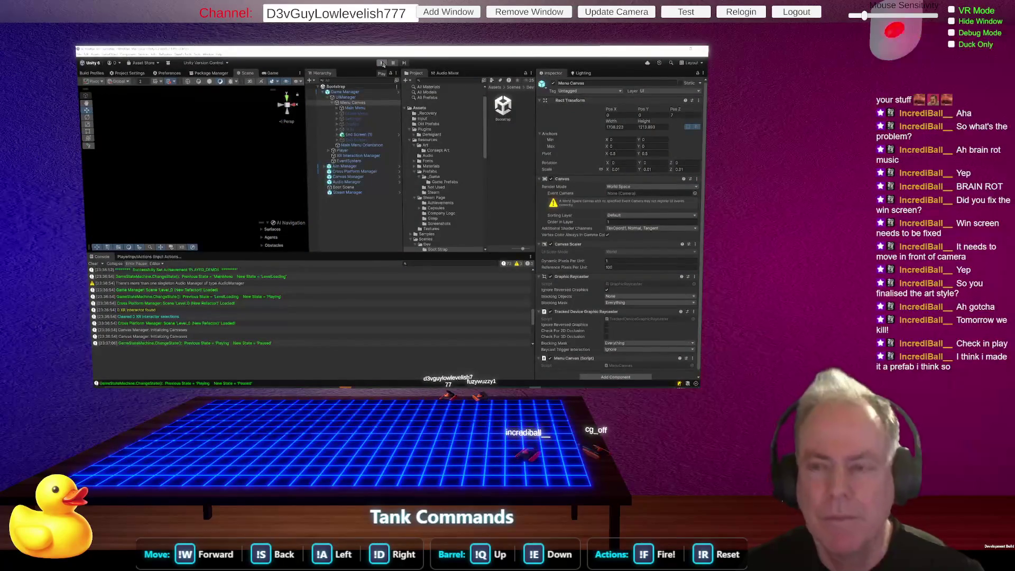
Enter play mode, start the level, and open the pause menu with Escape.
click(382, 63)
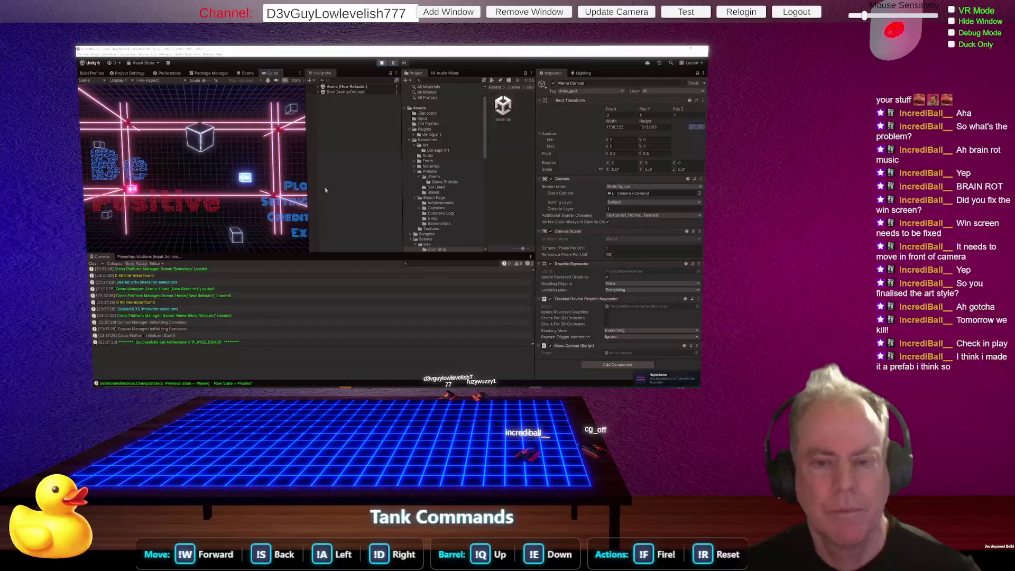
click(304, 192)
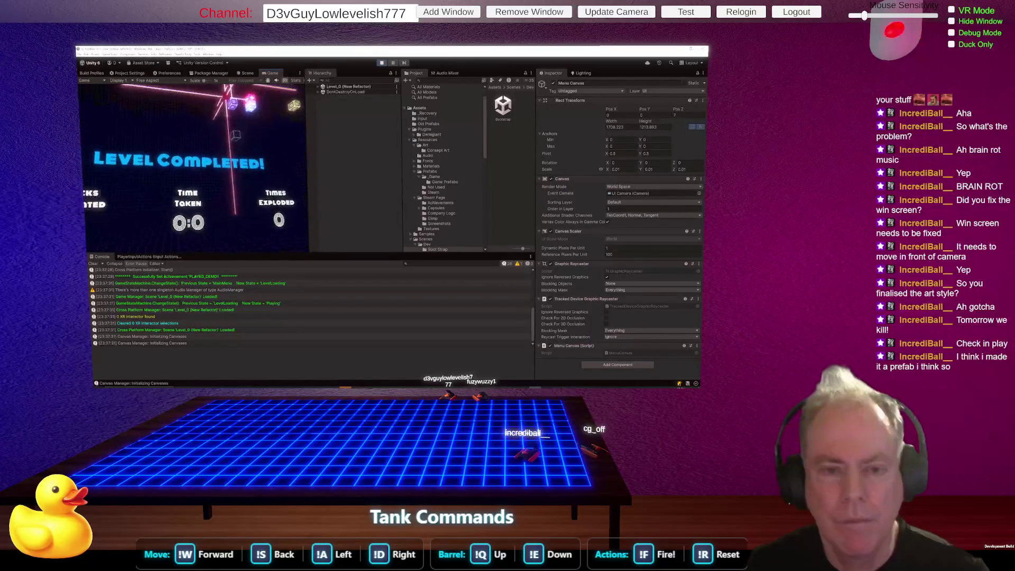
key(Escape)
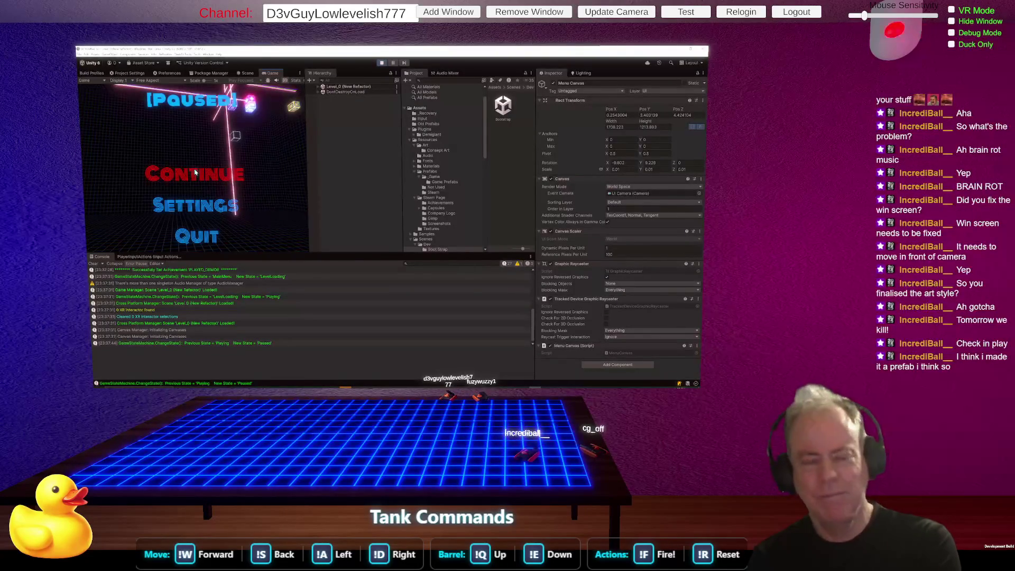
click(195, 173)
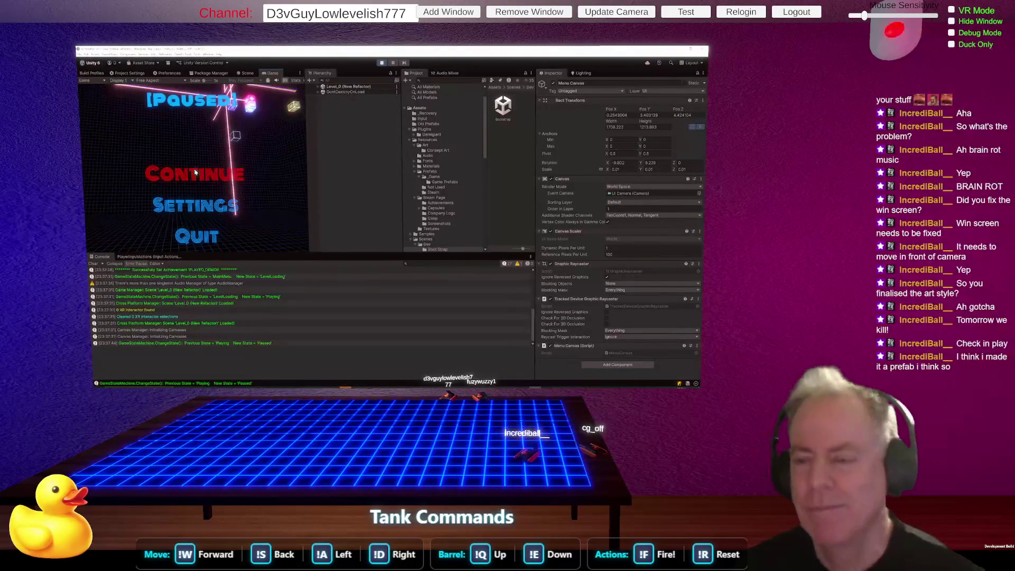
Expand and collapse Level_0 (New Refactor) in the Hierarchy, then switch to Rider.
click(322, 80)
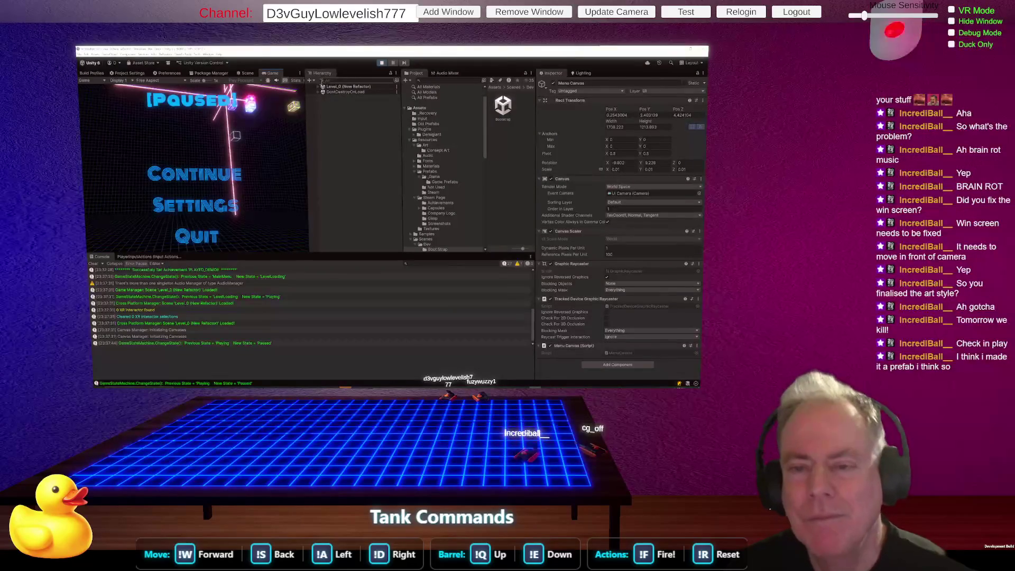
click(320, 87)
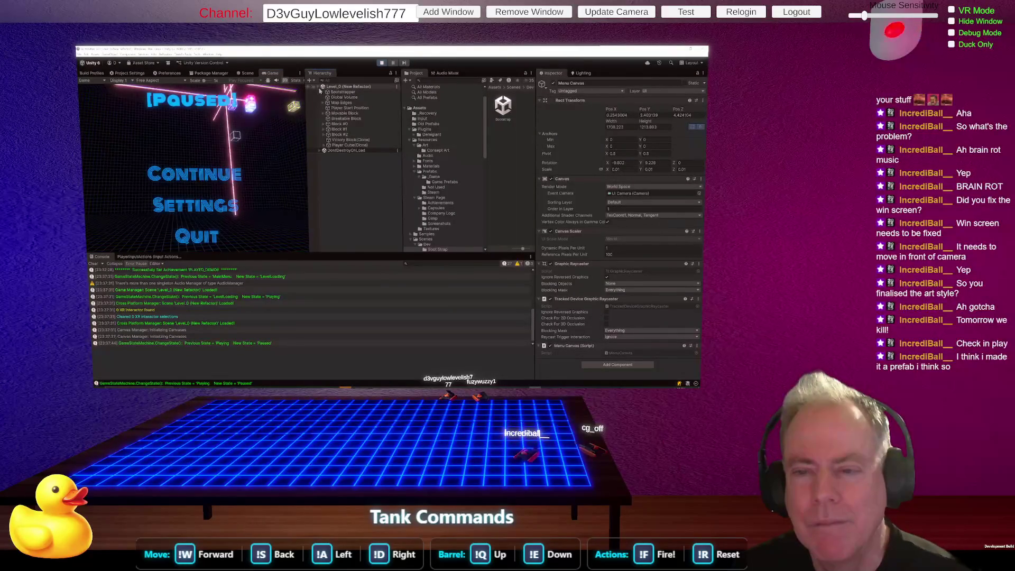
click(321, 87)
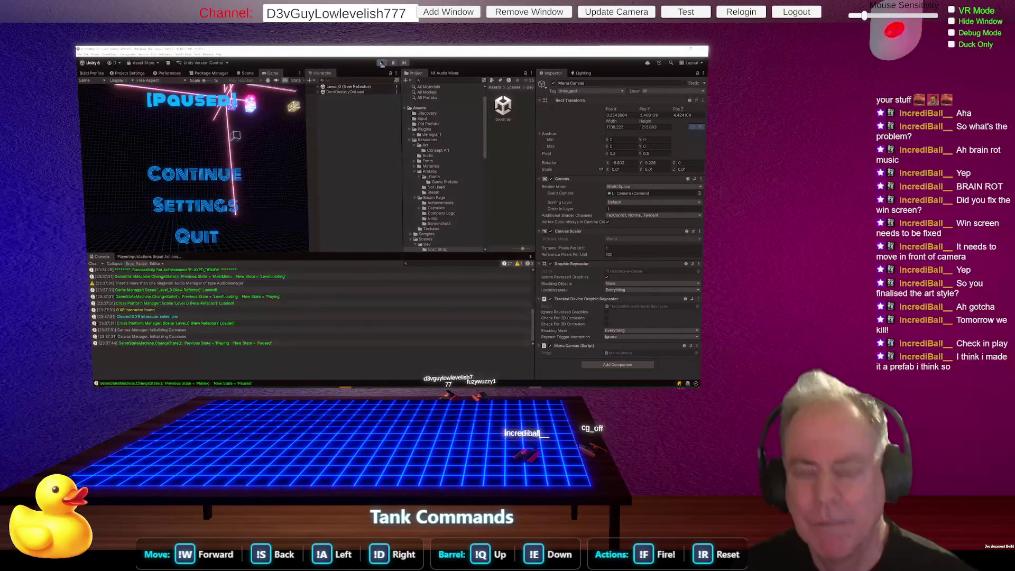
key(alt+Tab)
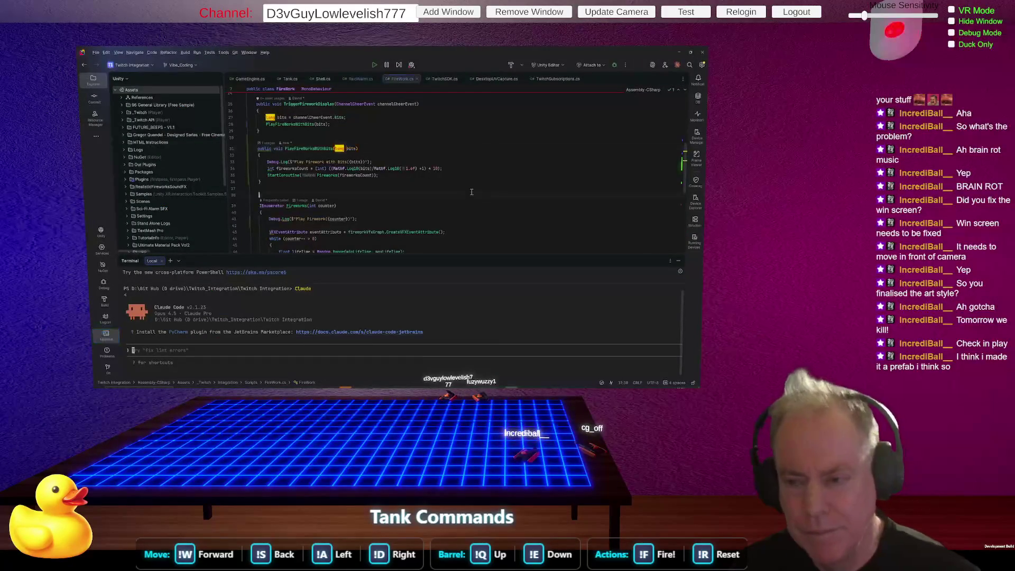
Start a search in FireWork.cs, then return to Unity and enter play mode.
click(472, 192)
key(ctrl+f)
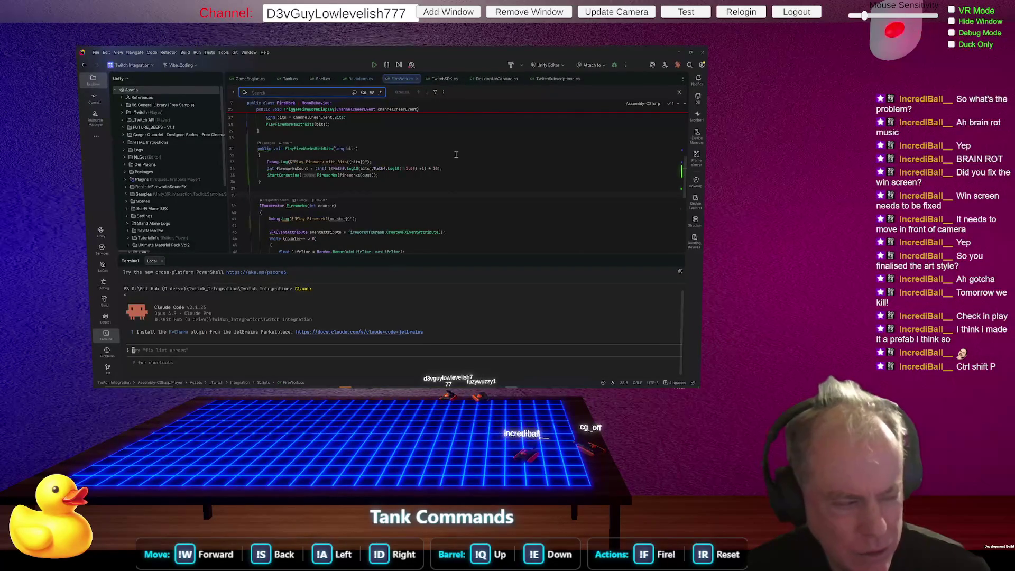
key(alt+Tab)
click(382, 63)
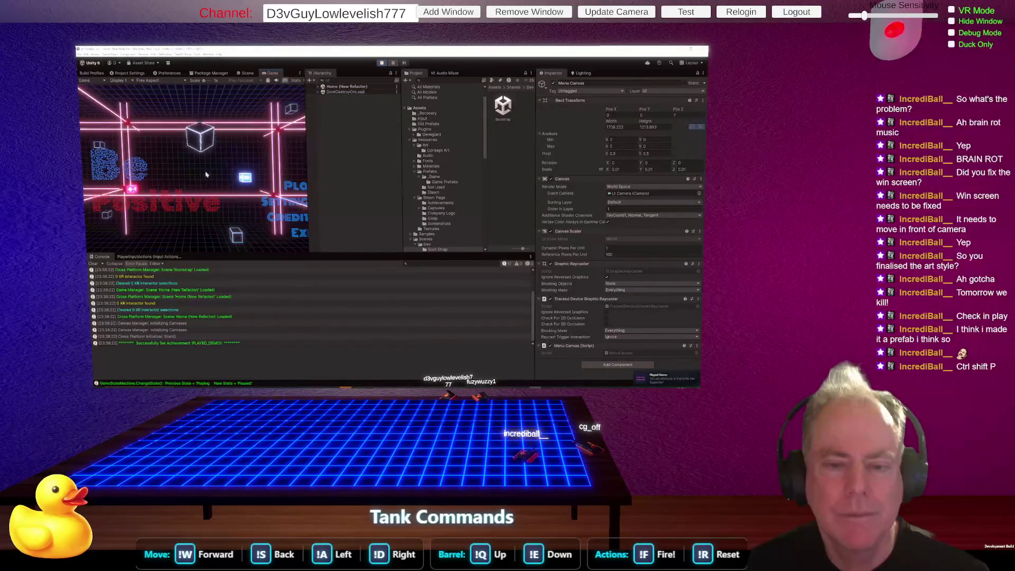
Start Level_0, pause it with Escape, and resume via Continue.
click(298, 189)
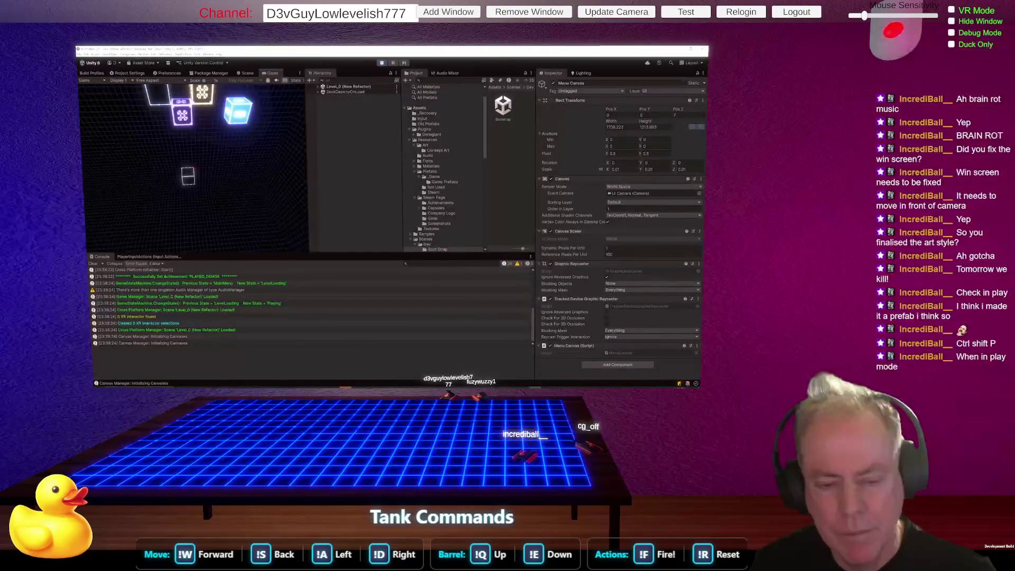
key(Escape)
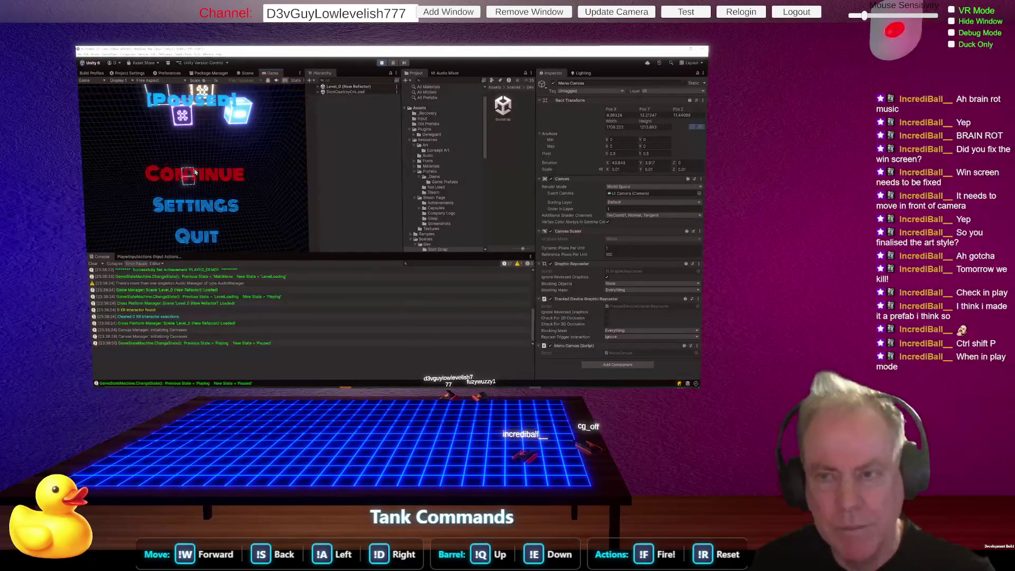
click(195, 172)
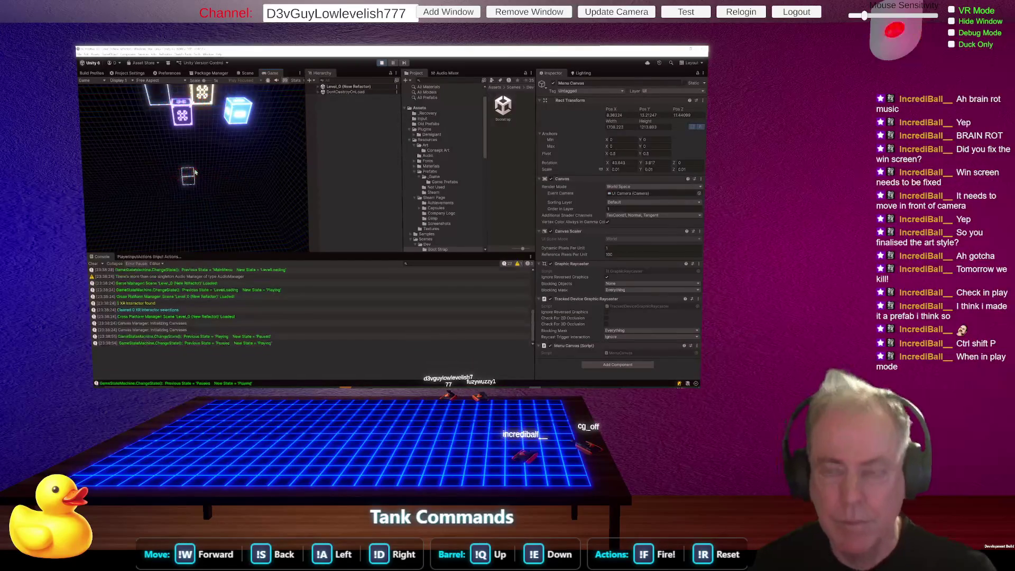
Stop and restart play mode, stop it again, then switch to Rider.
click(382, 63)
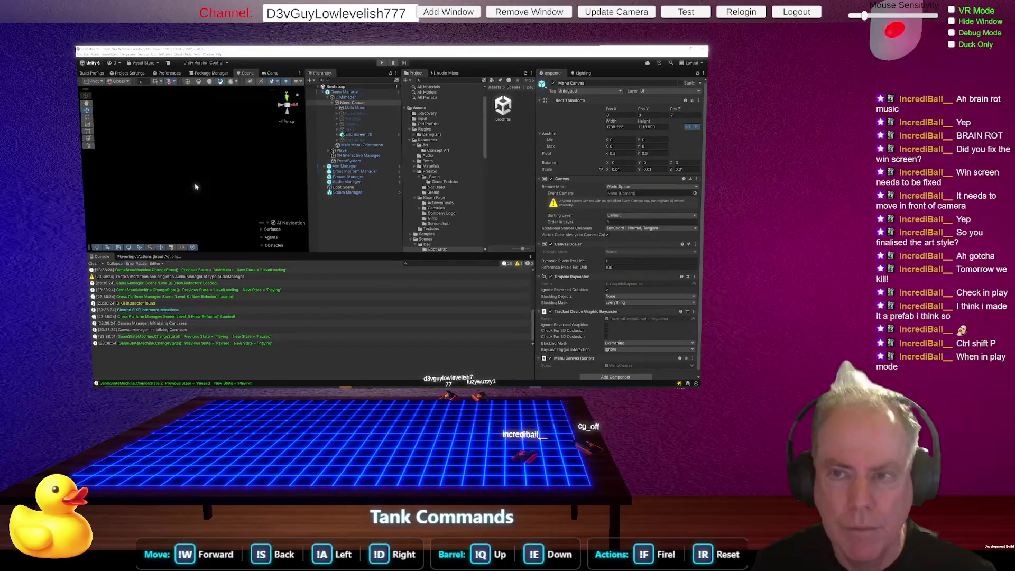
key(ctrl+p)
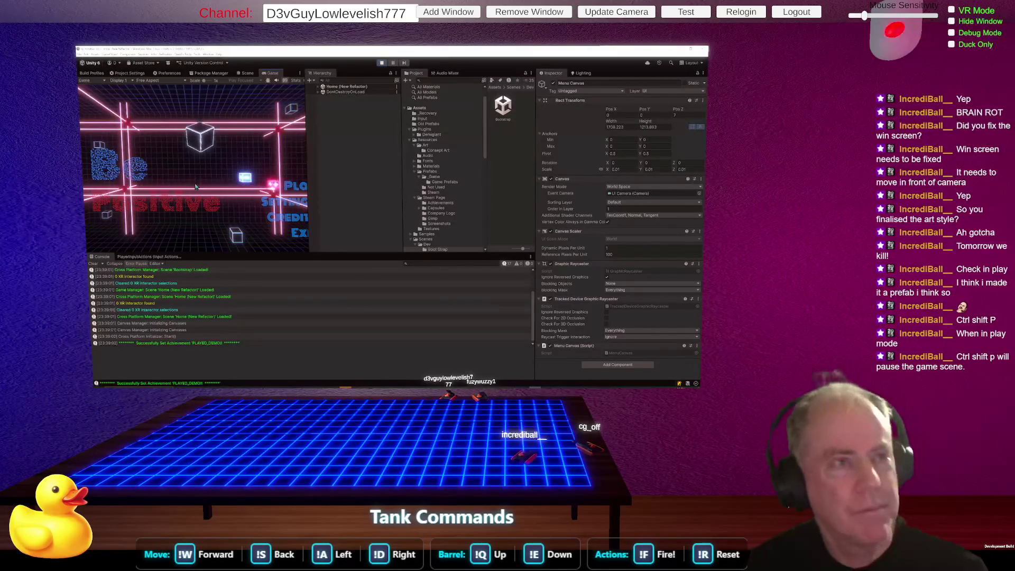
click(382, 63)
key(alt+Tab)
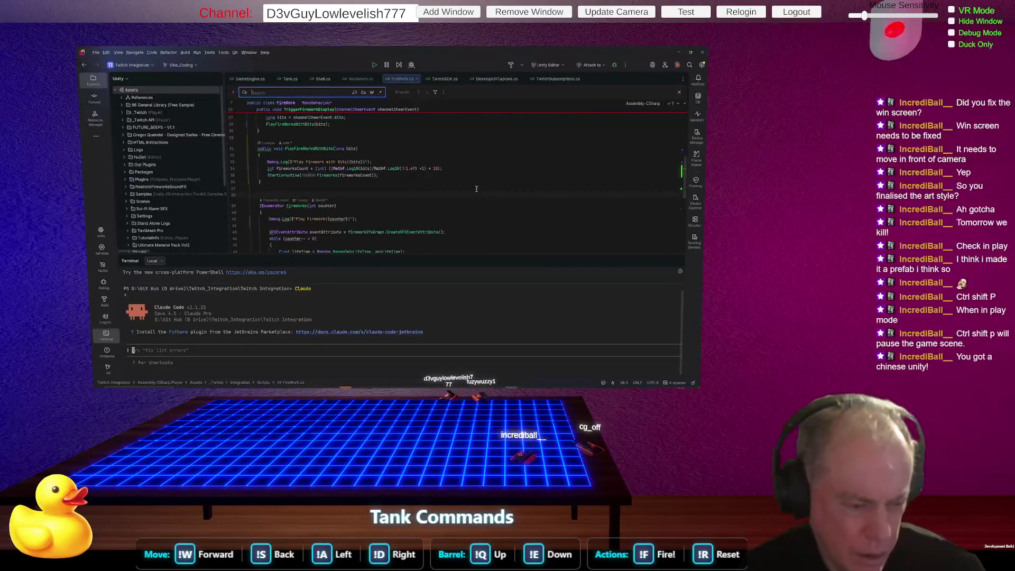
Close the Unity.XR.Interaction.Toolkit.Editor.csproj tab, then open Plugins/Demigiant in Unity's Project window.
key(ctrl+shift+p)
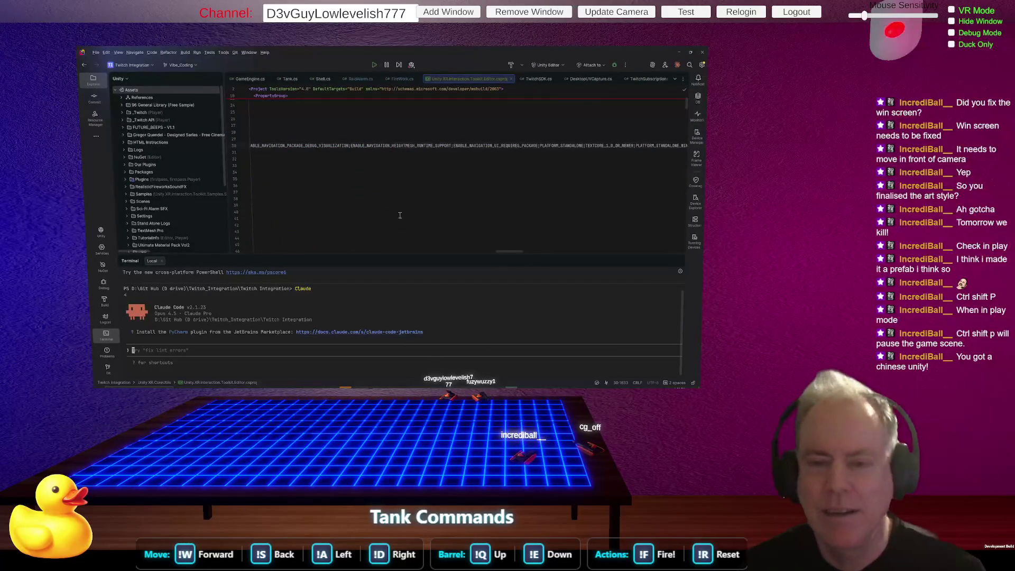
click(512, 80)
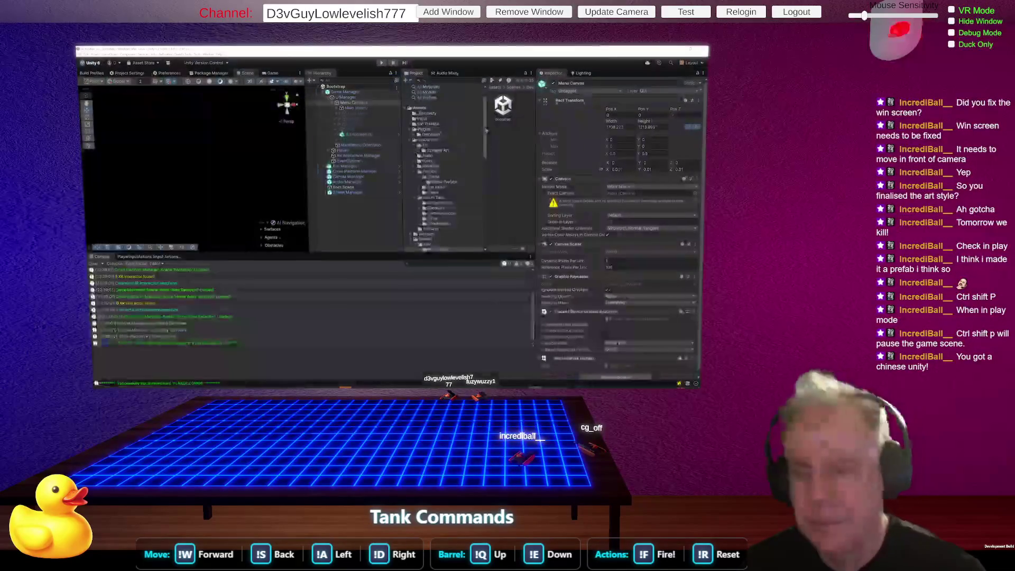
key(alt+Tab)
click(433, 130)
click(430, 136)
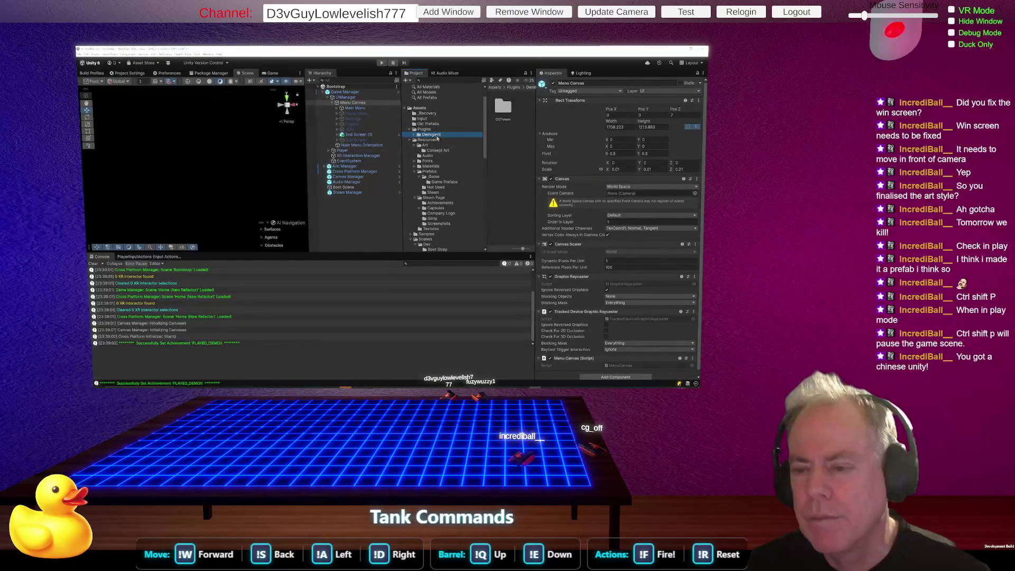
Show Prefabs/_Game in a resized Project window with list-view icons, then play-test the level.
click(439, 179)
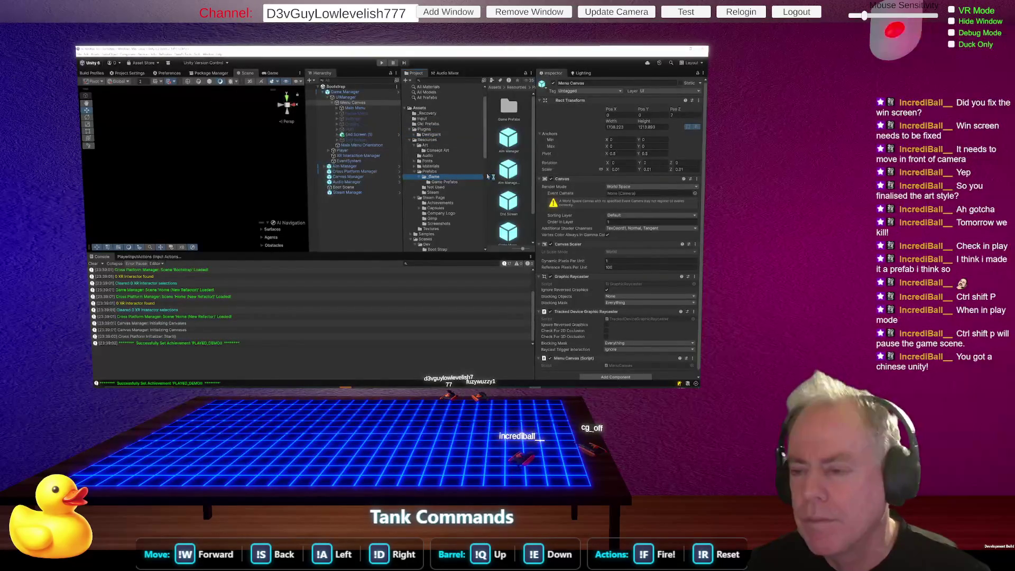
drag(485, 180, 440, 180)
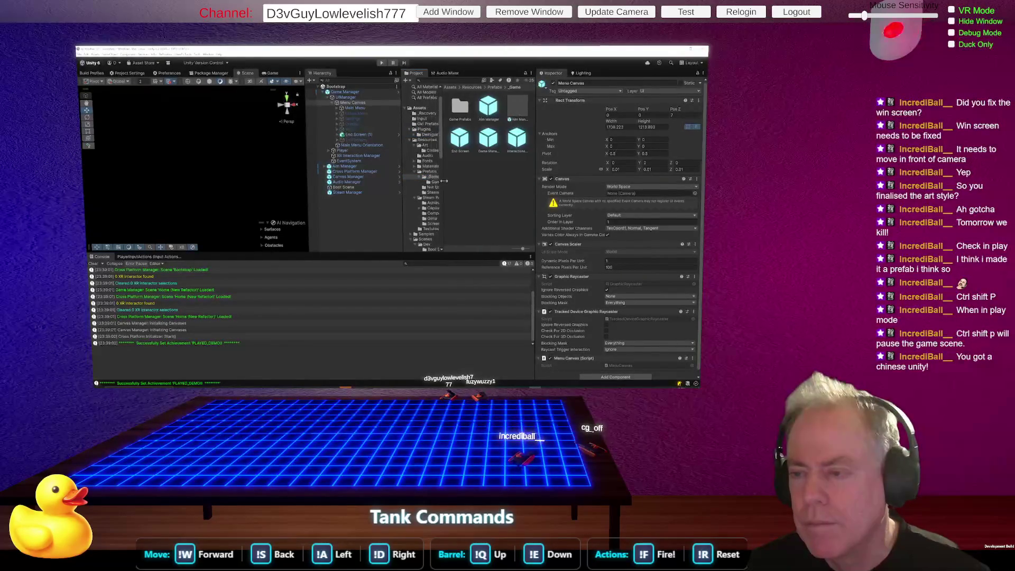
scroll(493, 173, down, 3)
scroll(492, 173, down, 2)
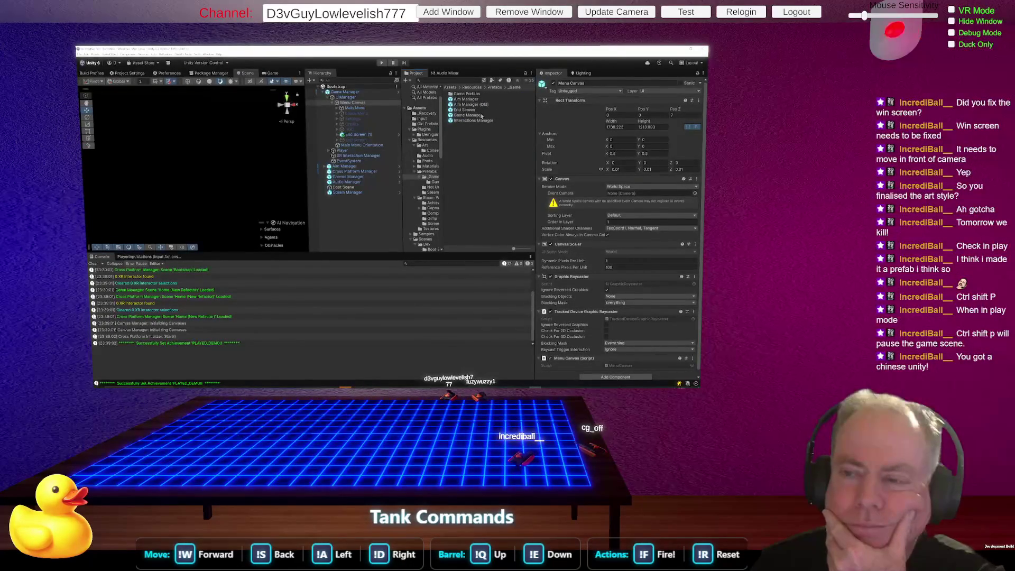
drag(444, 150, 457, 152)
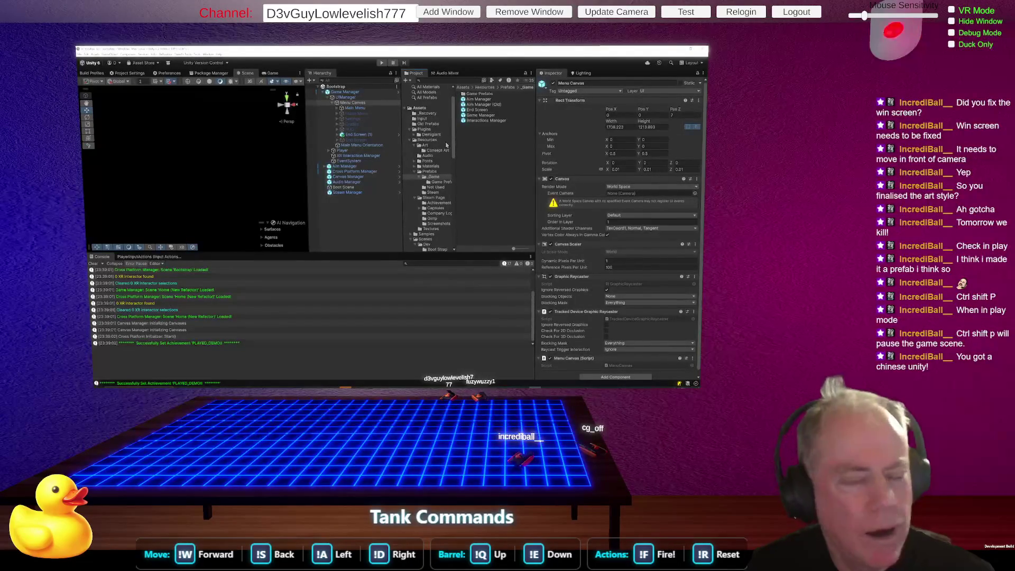
click(382, 64)
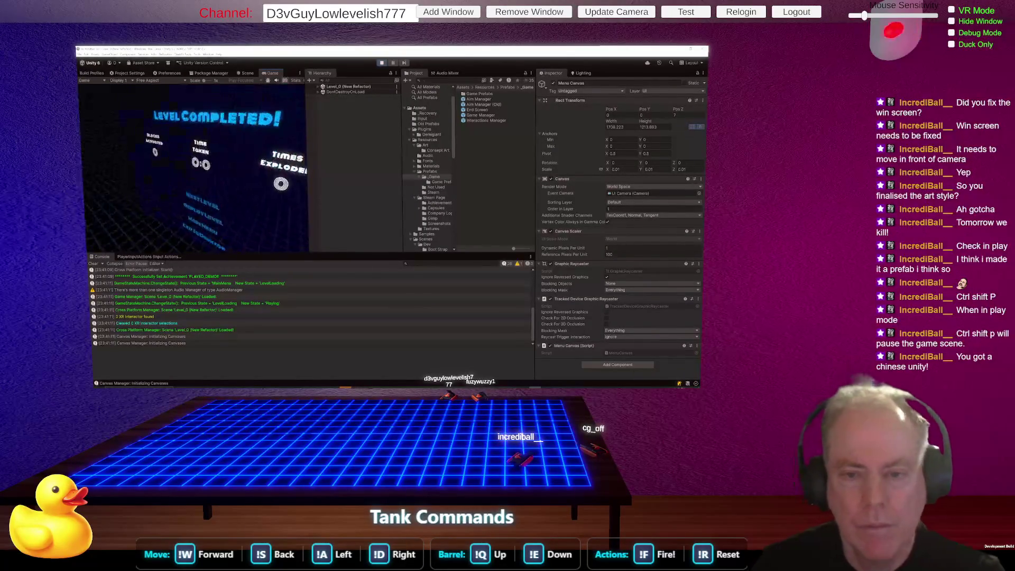
Pause on the Level Completed screen, stop play mode, and switch to Rider.
key(Escape)
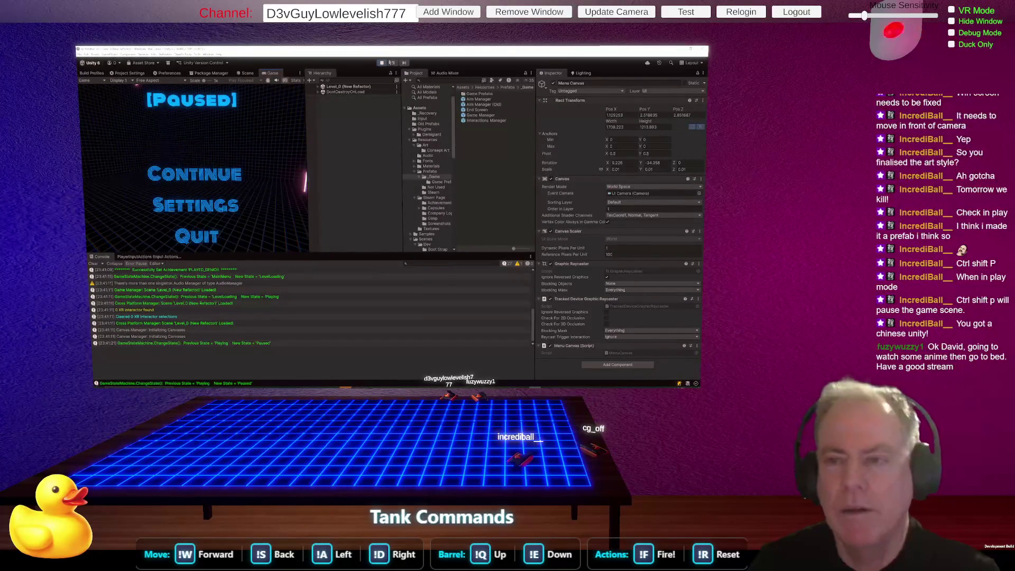
click(382, 63)
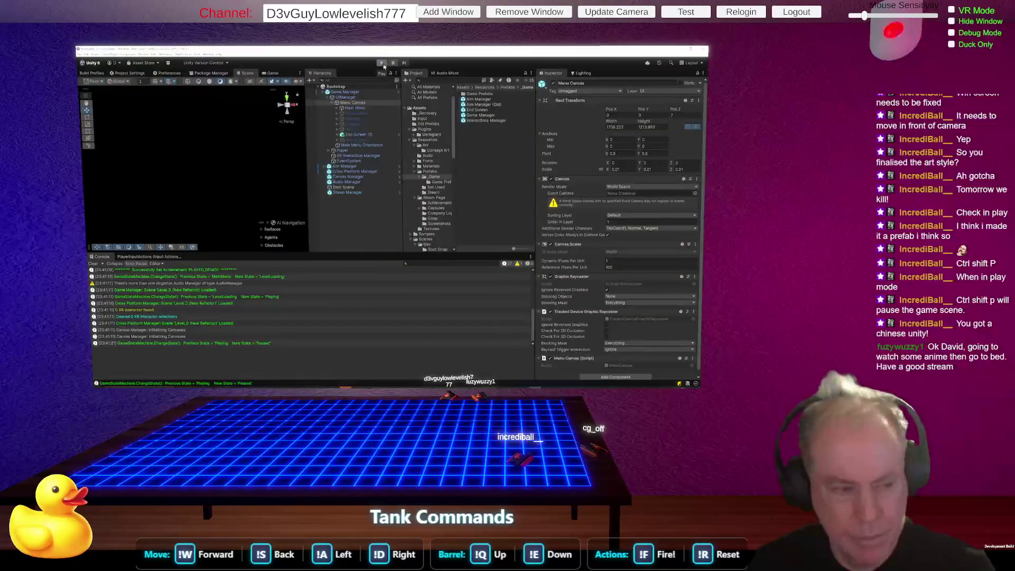
key(alt+Tab)
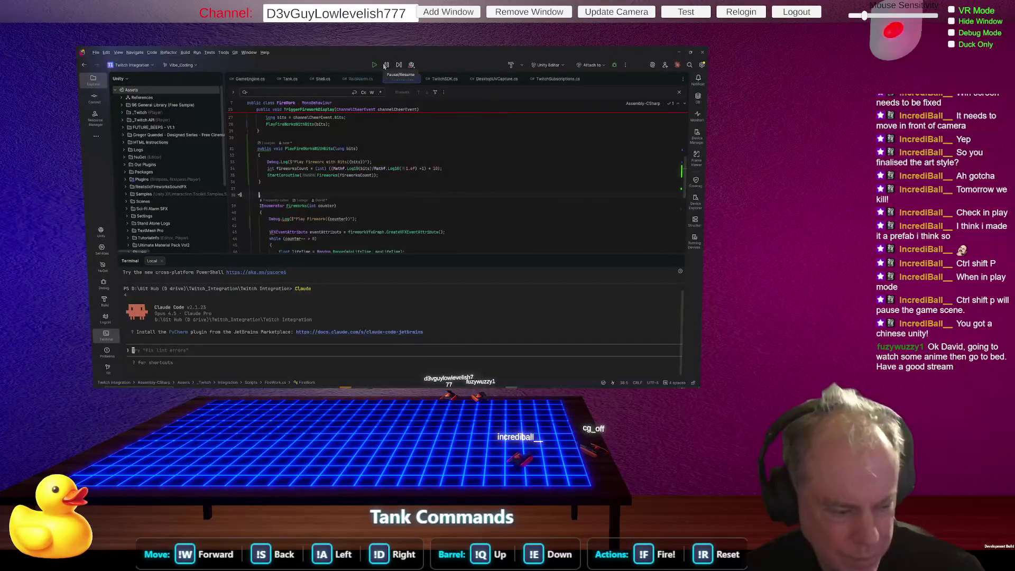
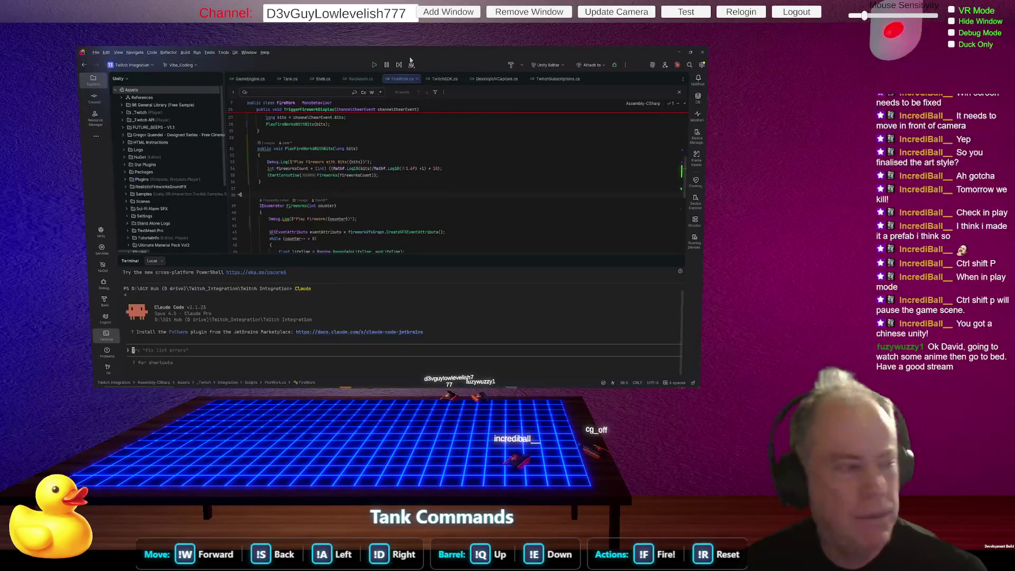
Close the Rider code editor and bring up Unity's Assets menu.
click(705, 52)
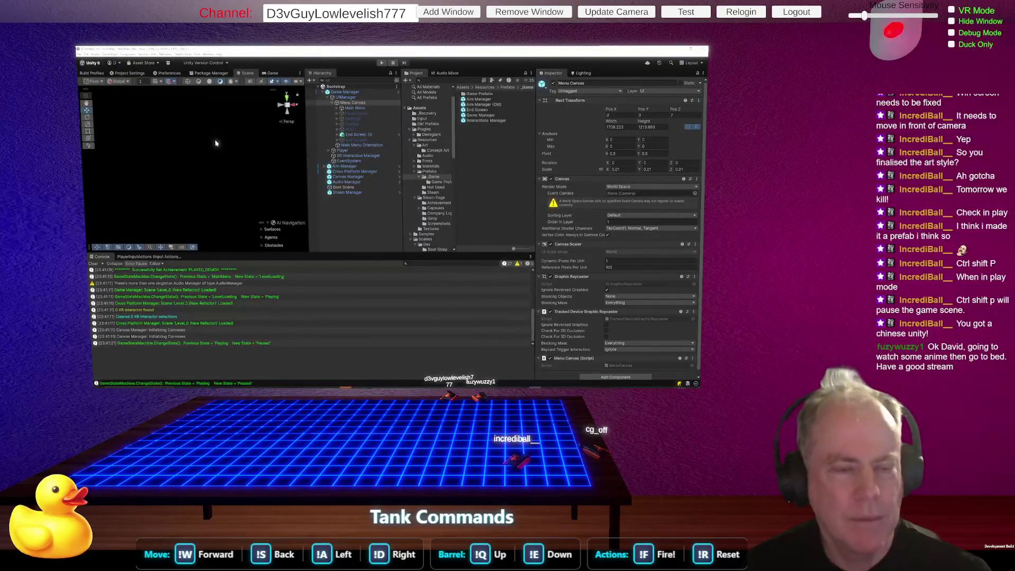
click(97, 55)
Reopen the C# project in Rider via Assets > Open C# Project and switch to it.
click(124, 159)
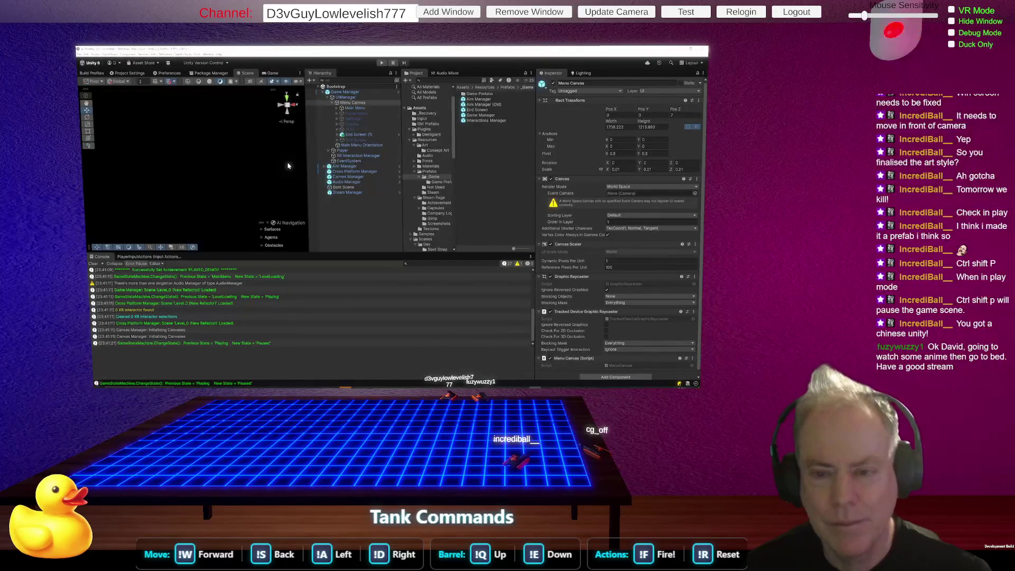
key(alt+Tab)
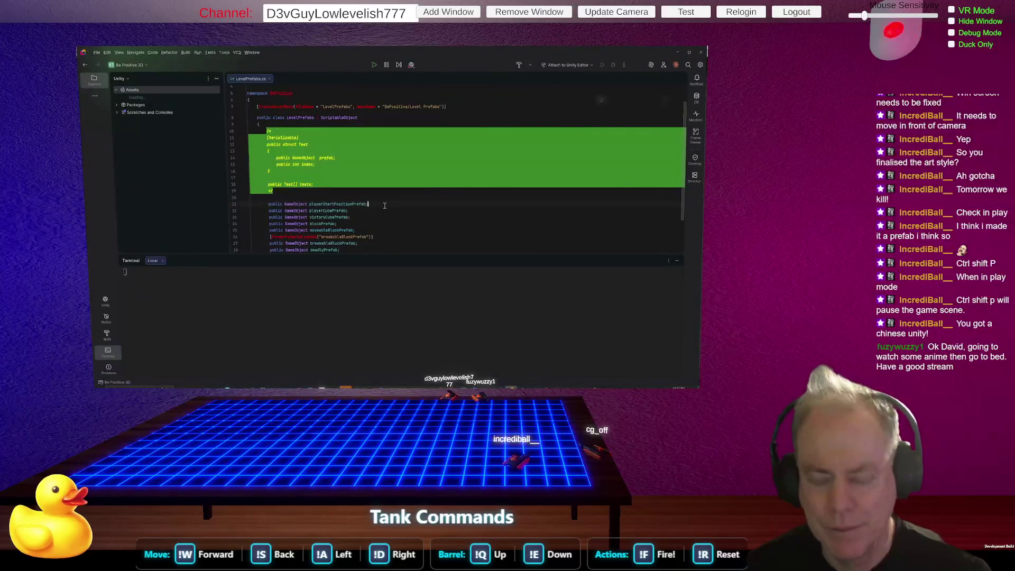
Search for 'level comp', clear it, jump to LoadNextPlayableLevel in GameManager.cs, then return to Unity.
key(ctrl+f)
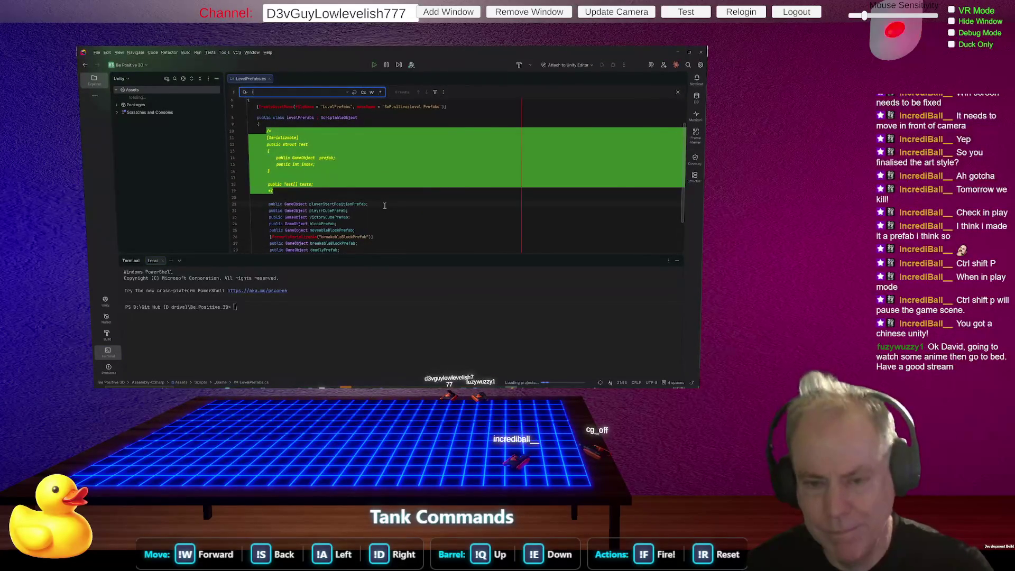
text(level comp)
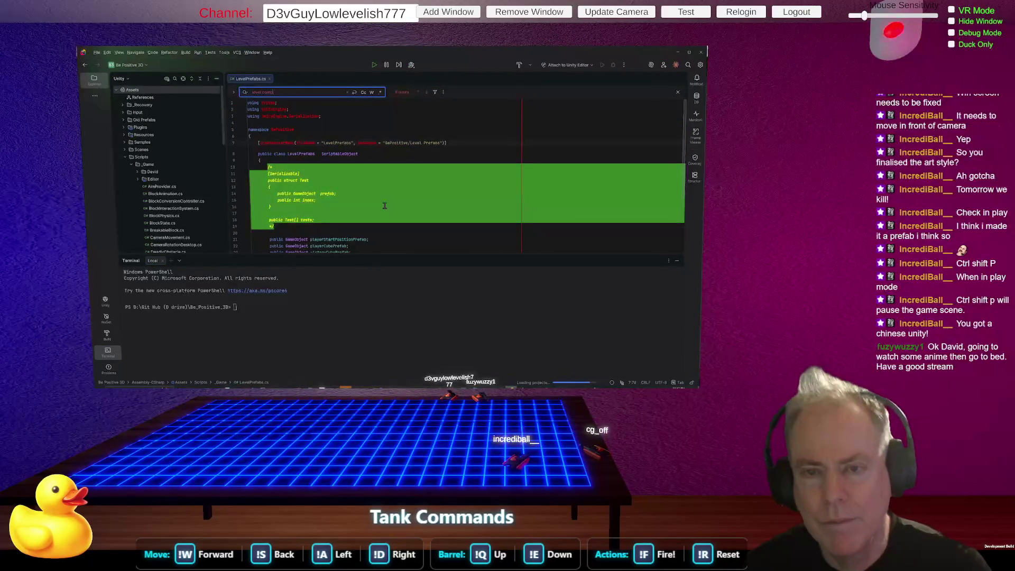
scroll(385, 206, down, 1)
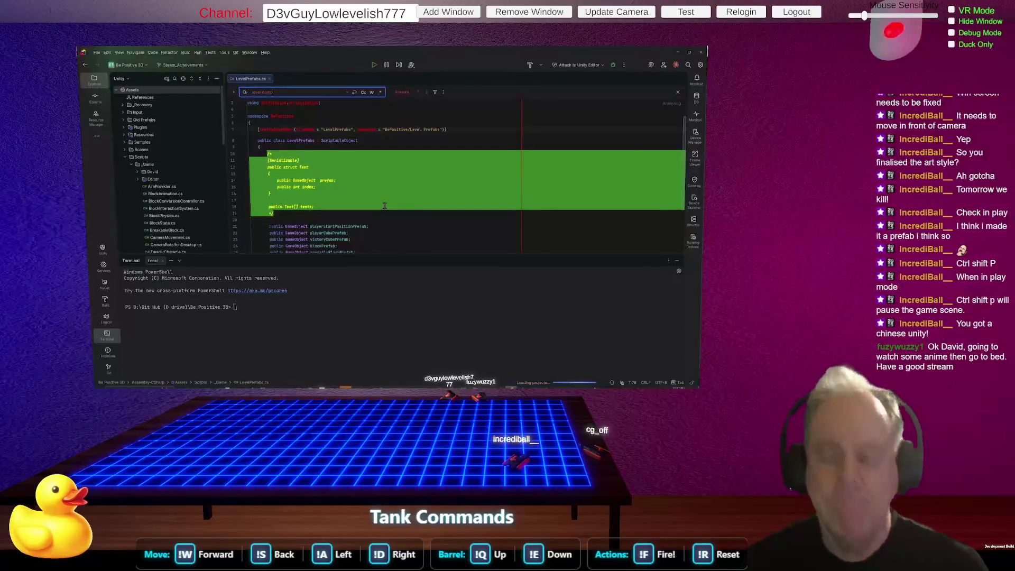
key(BackSpace)
key(BackSpace)
key(BackSpace)
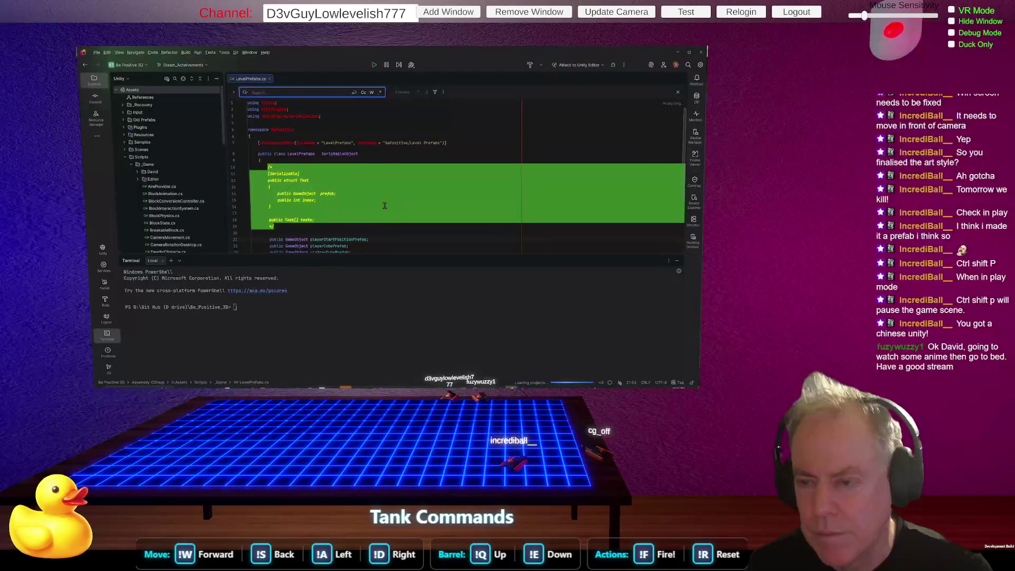
key(ctrl+alt+Left)
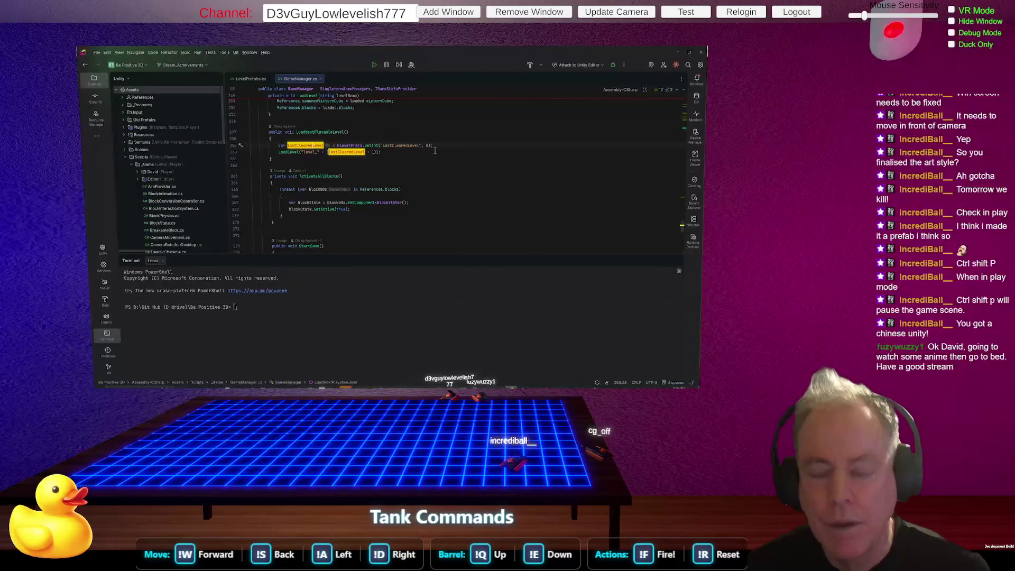
key(alt+Tab)
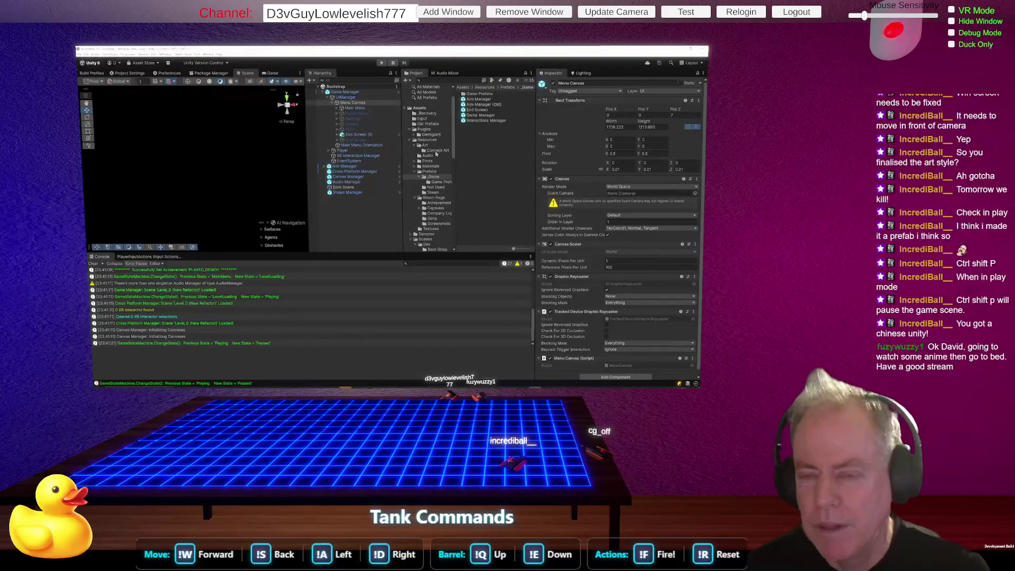
Glance at GameManager.cs in Rider, then return to Unity so the scripts reload.
key(alt+Tab)
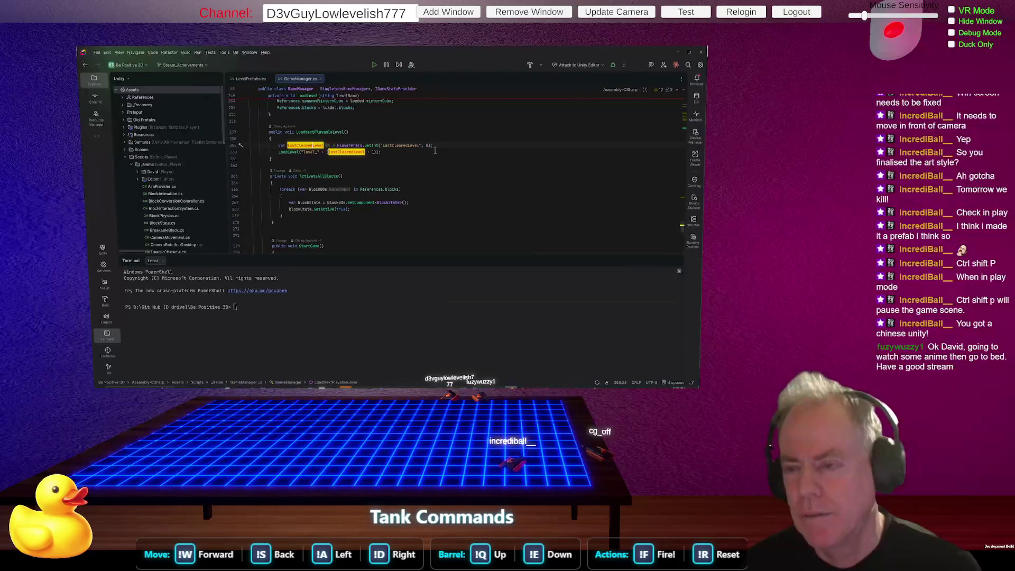
key(alt+Tab)
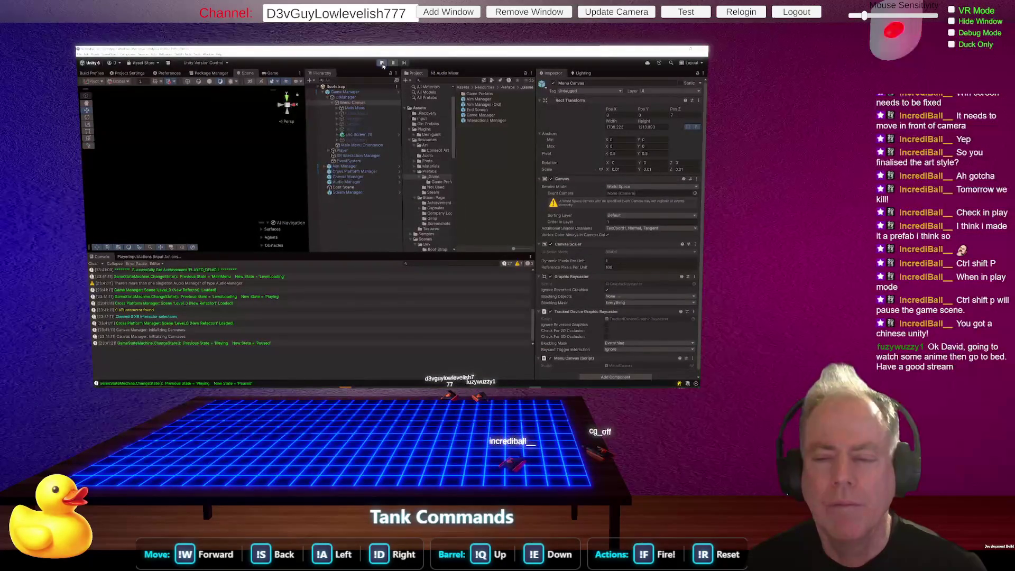
Play Level_0 through to Level Completed, exit Play mode, and open the Prefabs folder.
click(382, 63)
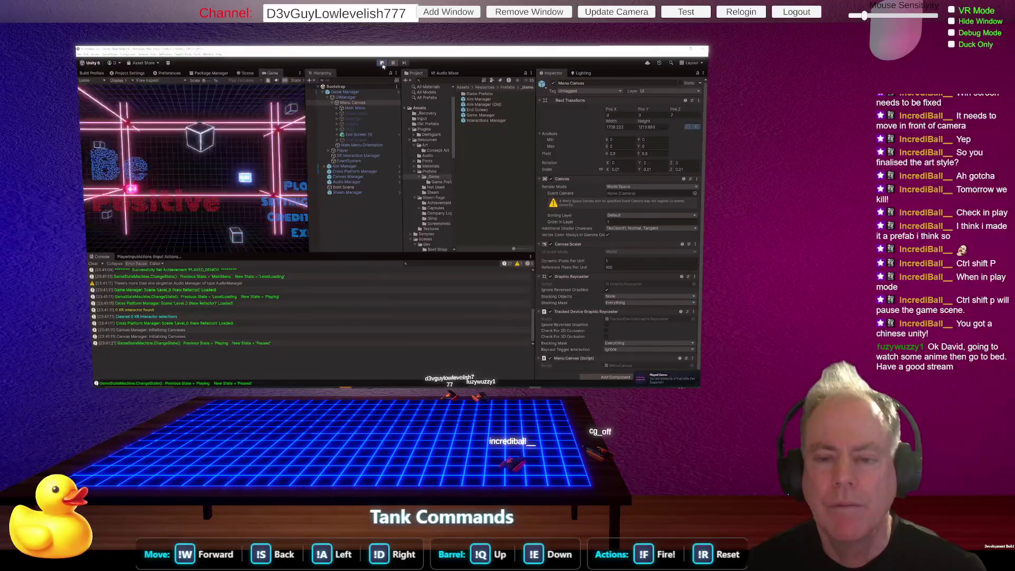
click(305, 185)
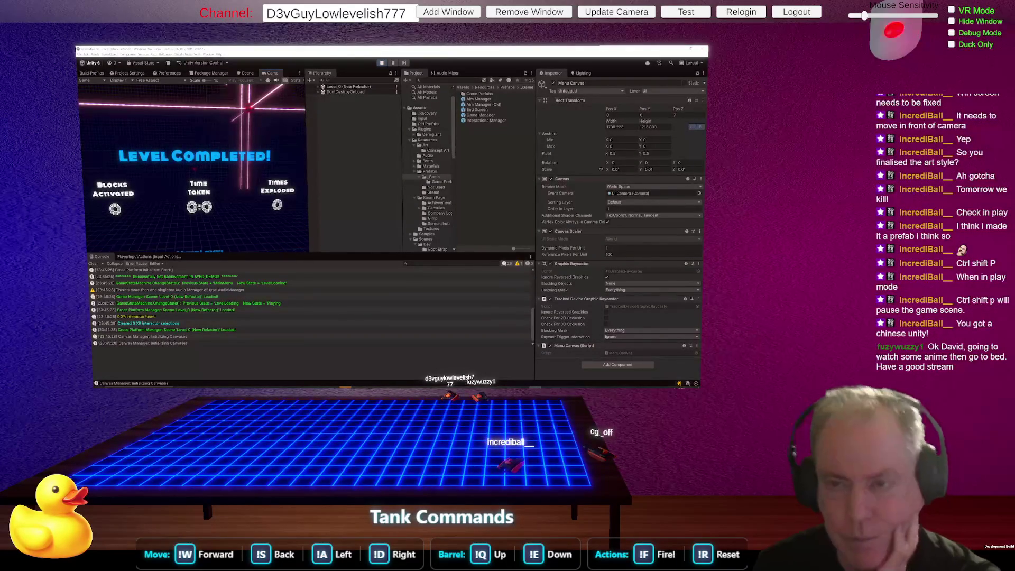
key(Escape)
click(382, 63)
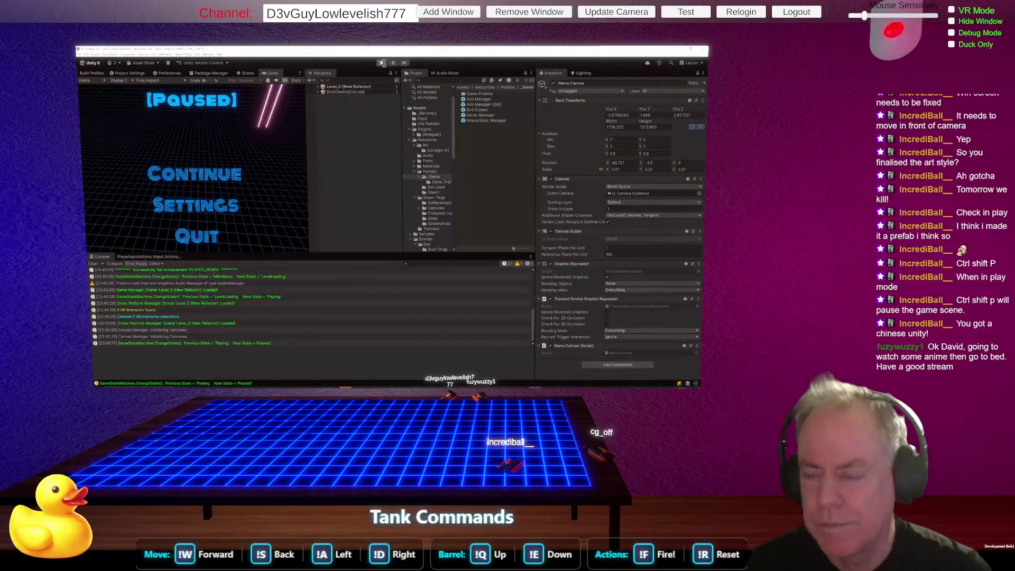
click(432, 167)
click(433, 172)
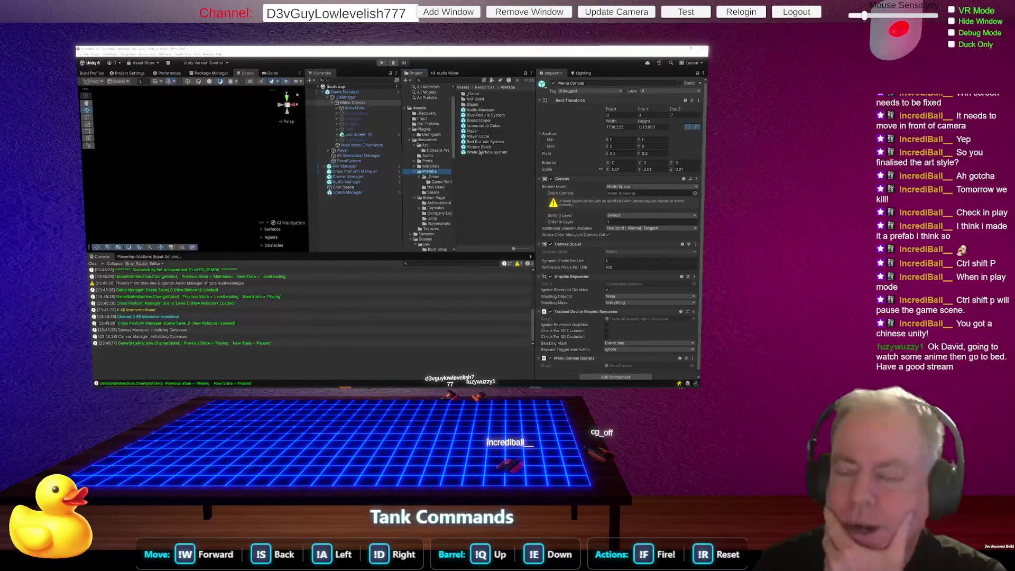
Open the End Screen prefab from Prefabs > _Game in Prefab Mode and show the Lighting window.
click(437, 178)
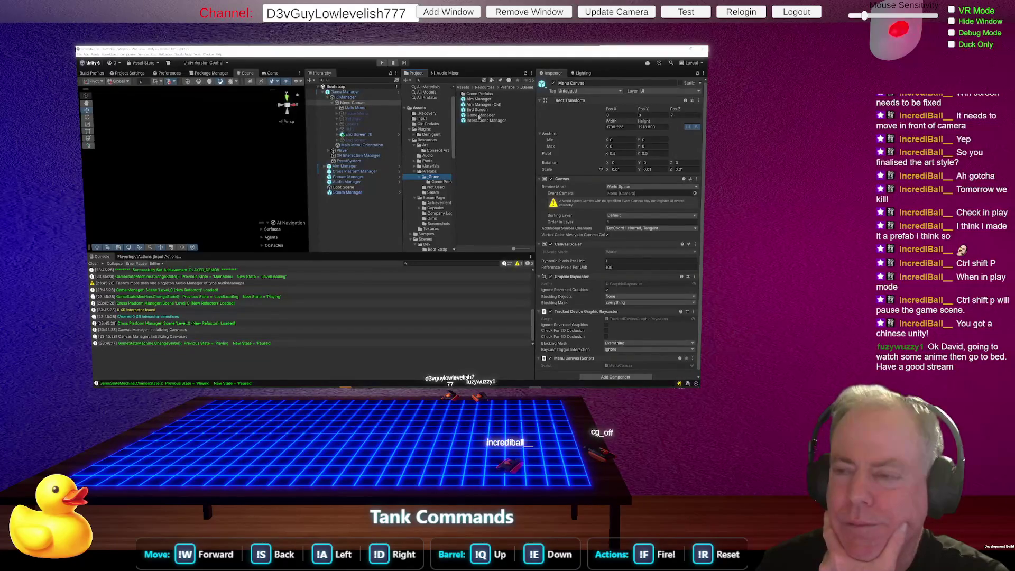
click(475, 110)
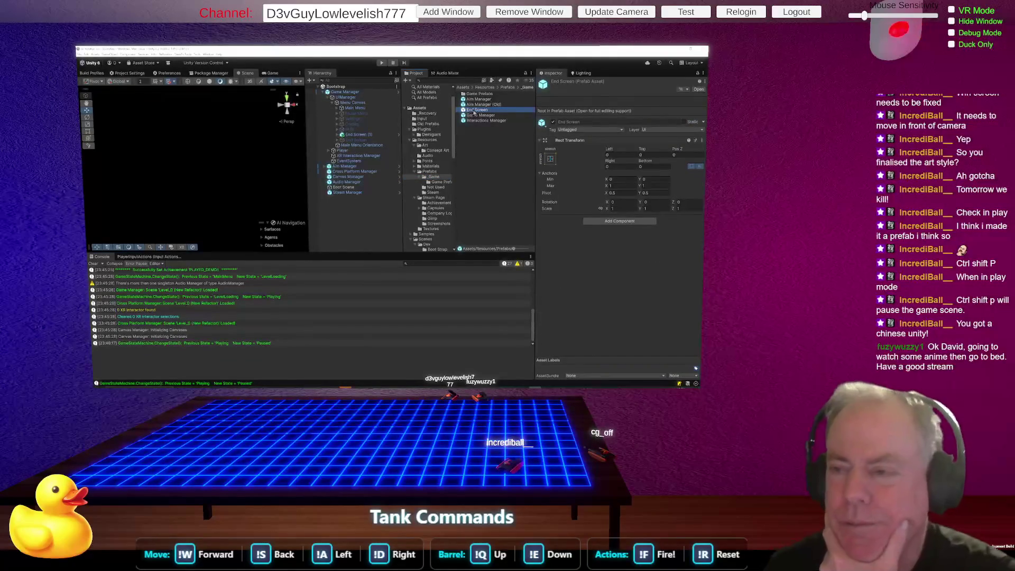
double_click(475, 111)
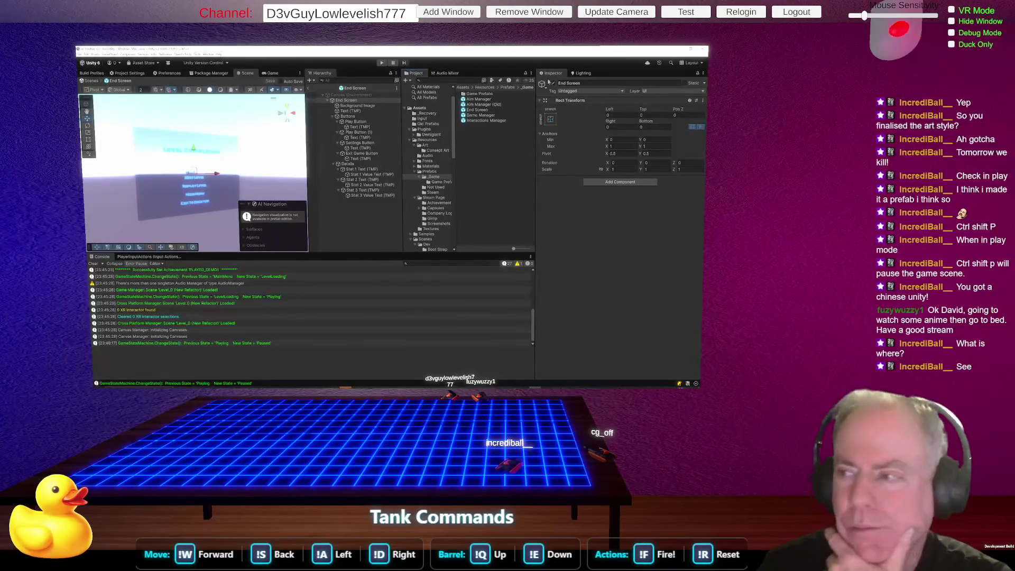
click(584, 73)
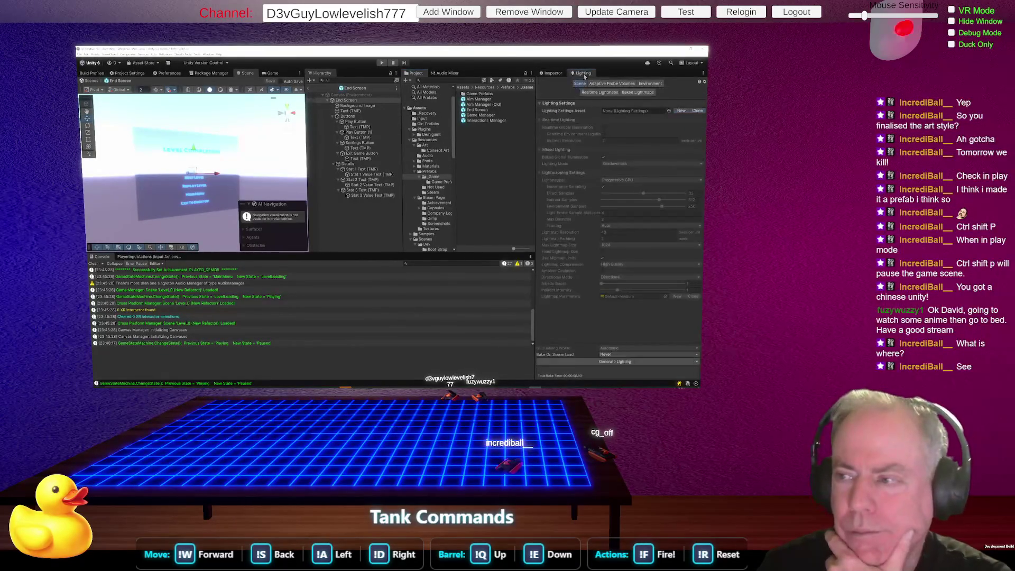
Browse the Lighting Scene, Environment and Probe Volumes tabs, widen the Scene view, and show Scene Camera settings.
click(648, 84)
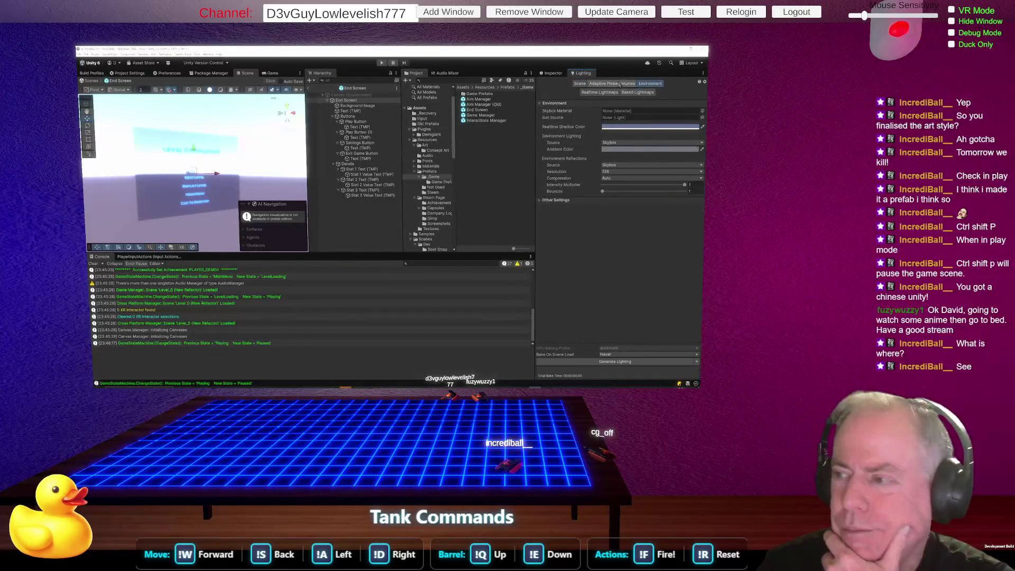
click(580, 84)
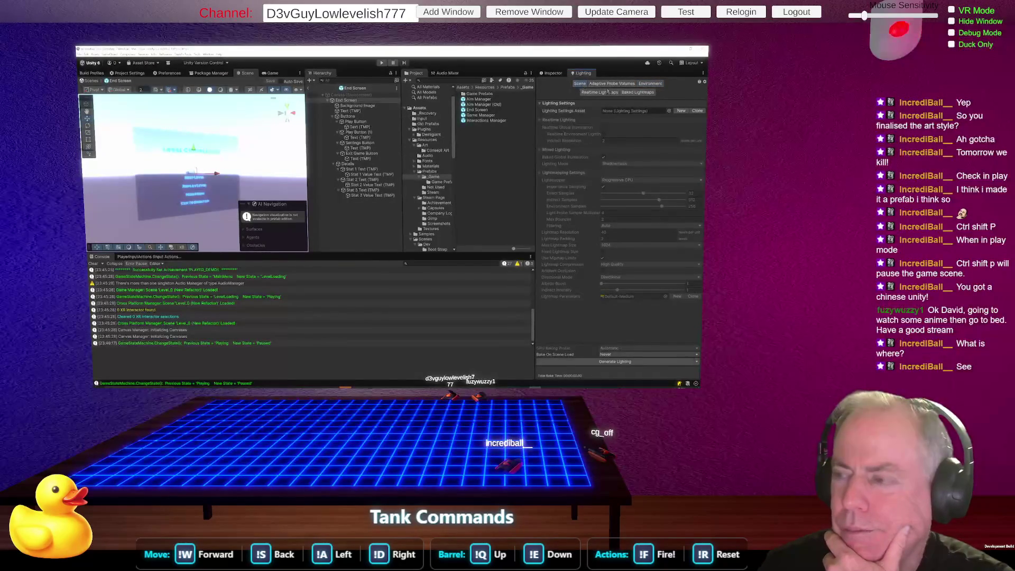
click(610, 84)
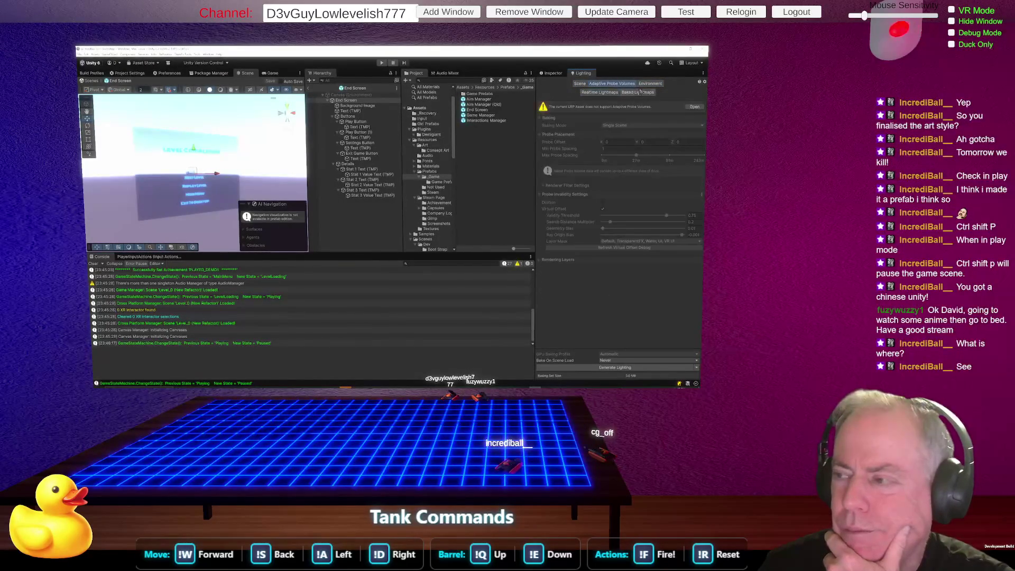
click(641, 92)
click(651, 84)
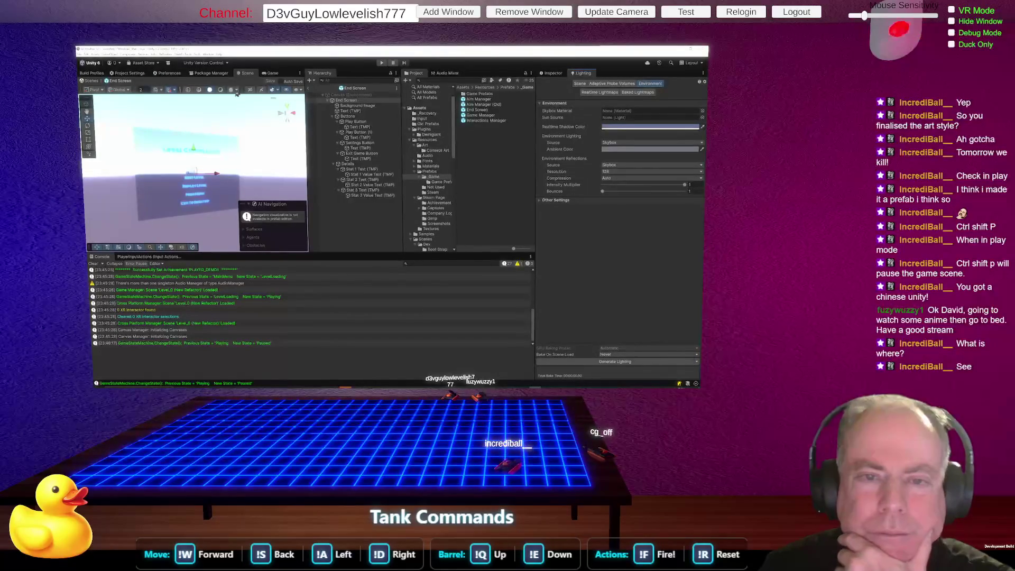
drag(308, 127, 347, 127)
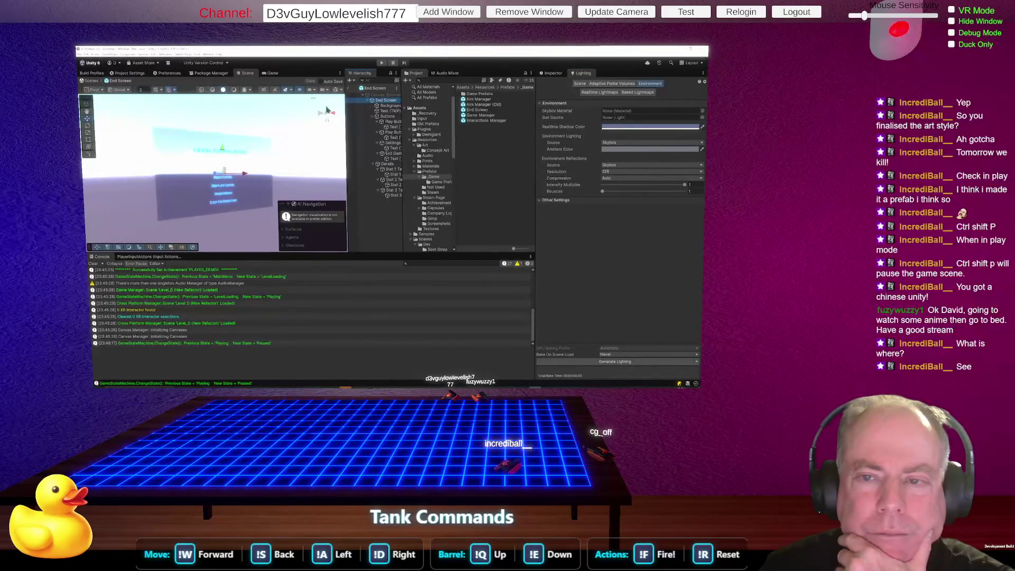
click(334, 90)
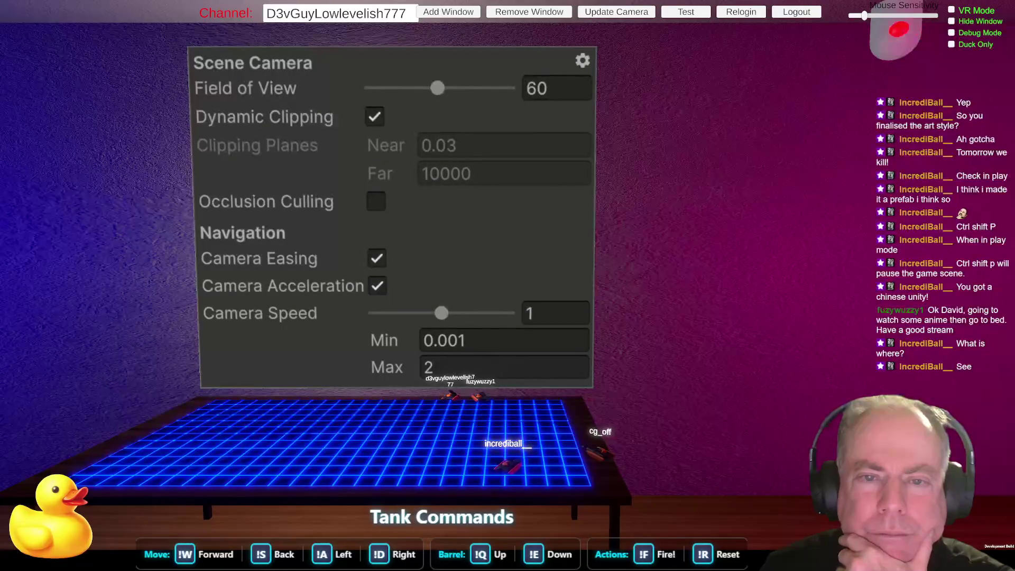
Compare Wireframe, Shaded and Unlit draw modes, then generate the scene lighting.
click(224, 91)
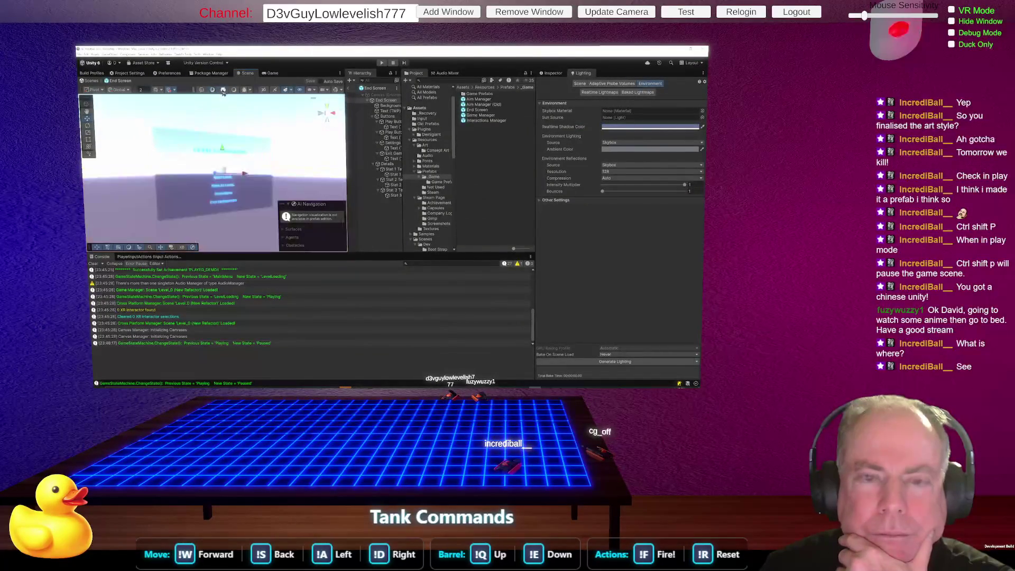
click(202, 91)
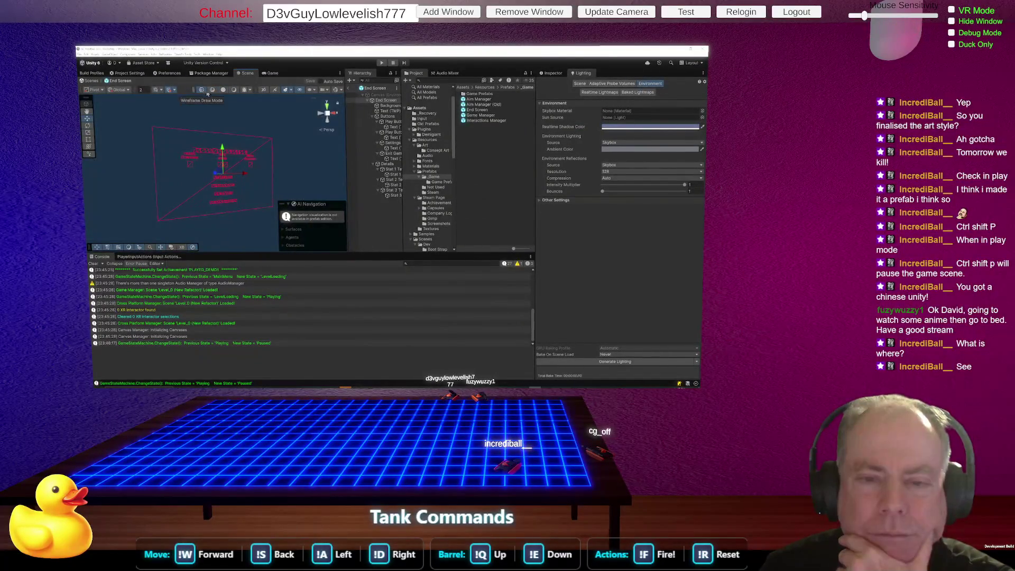
click(235, 90)
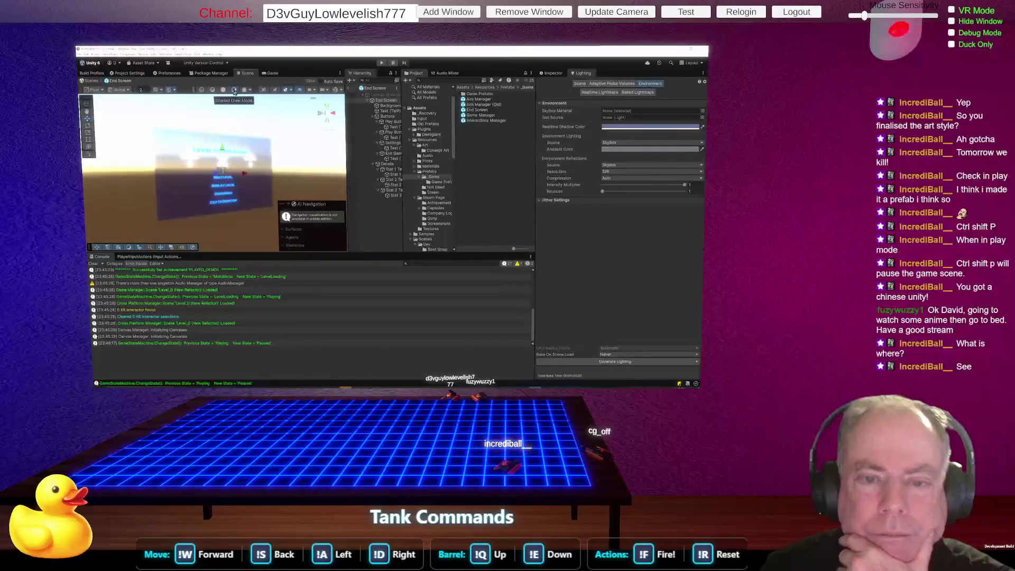
click(224, 90)
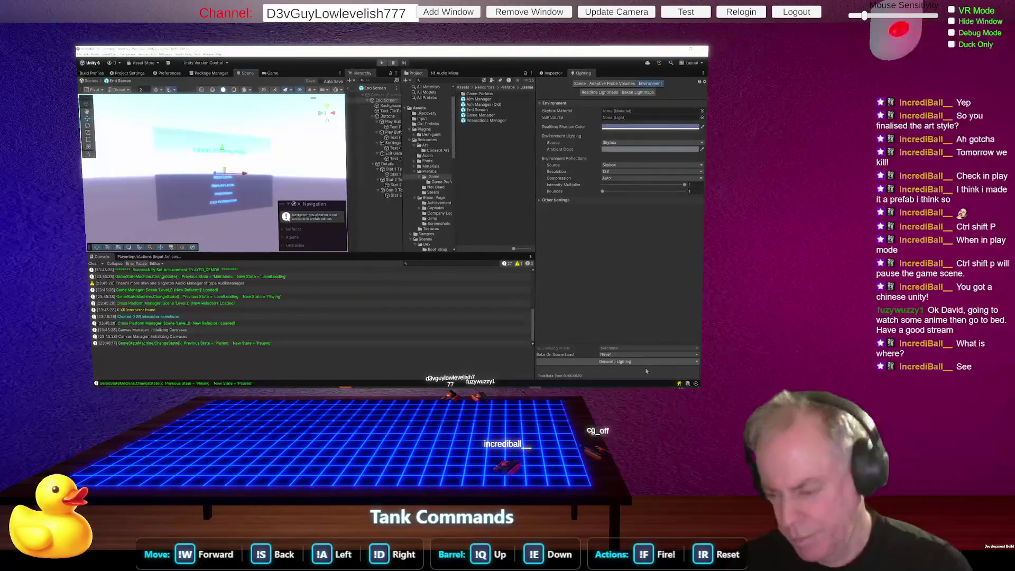
click(583, 362)
mouse_move(453, 384)
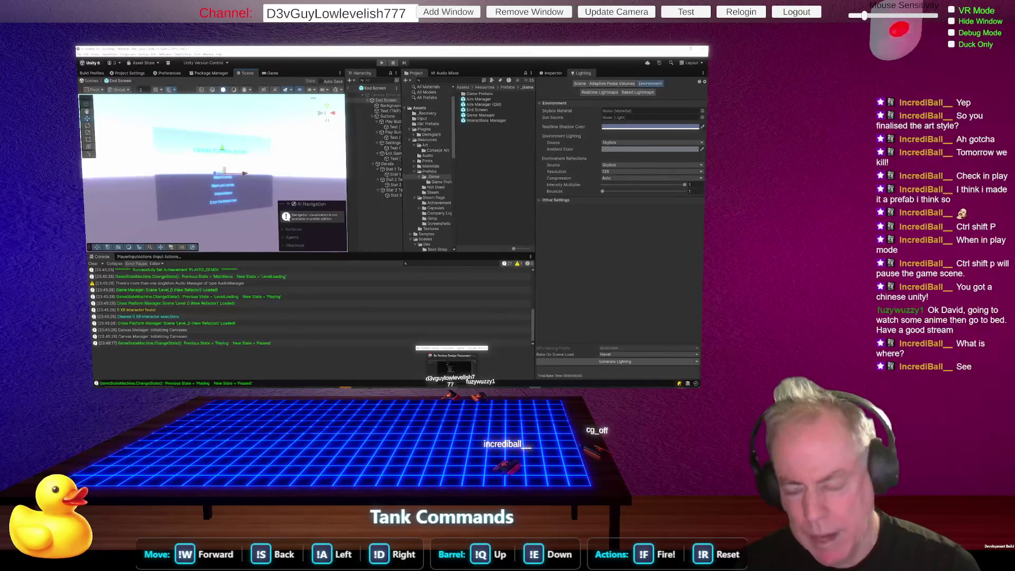
Review the Be Positive GDD TODO list in Figma, then start a new ChatGPT chat.
click(452, 364)
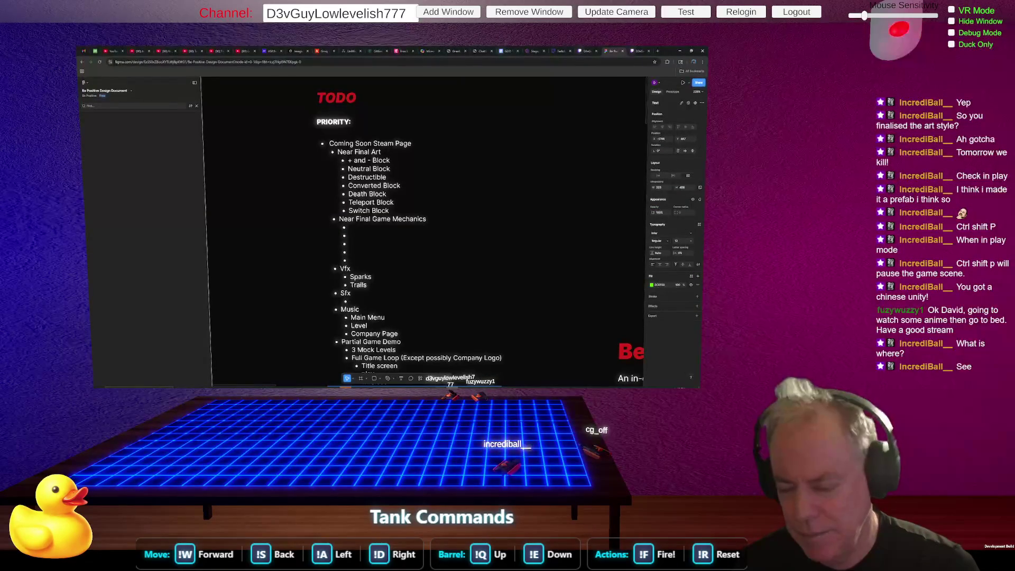
mouse_move(441, 386)
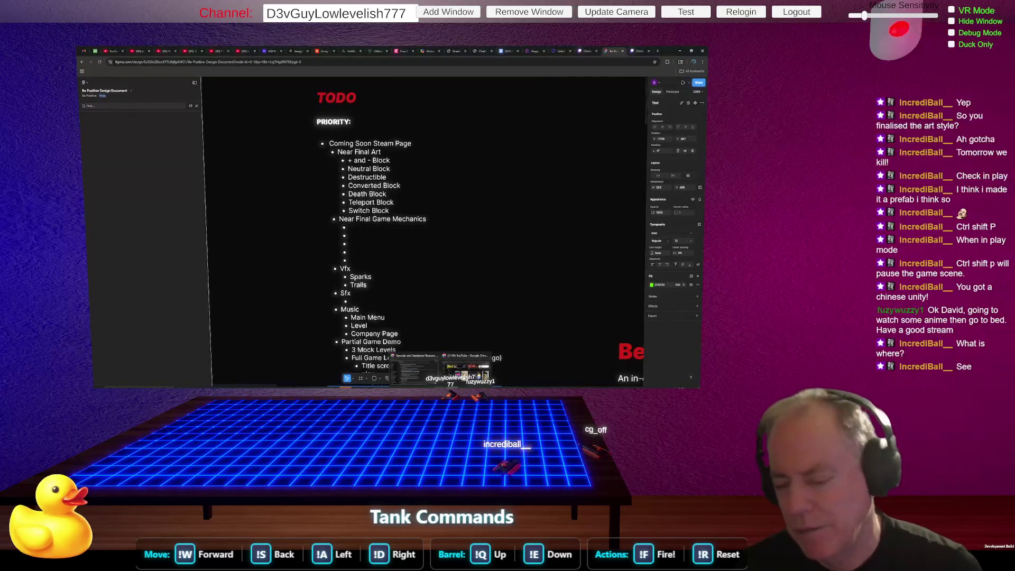
click(416, 369)
click(105, 106)
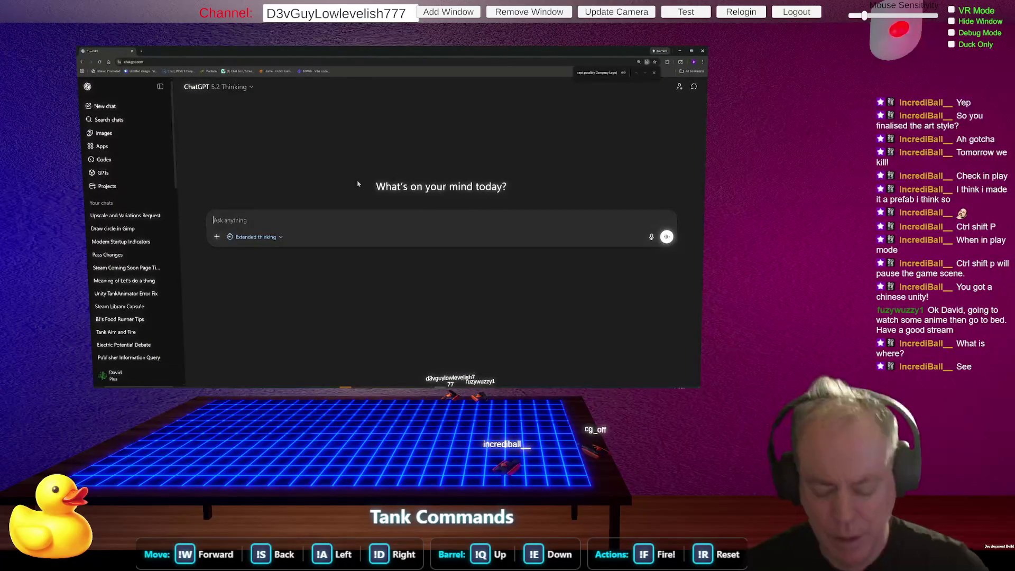
Ask ChatGPT 'How do I change the Background of the Prefab Editor' and return to Unity.
text(How do I change )
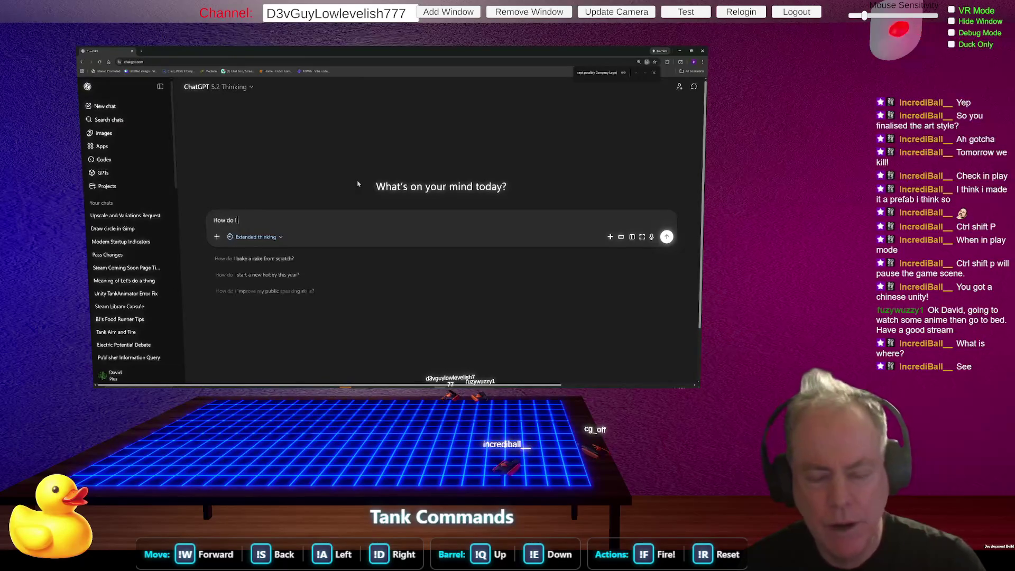
text(the )
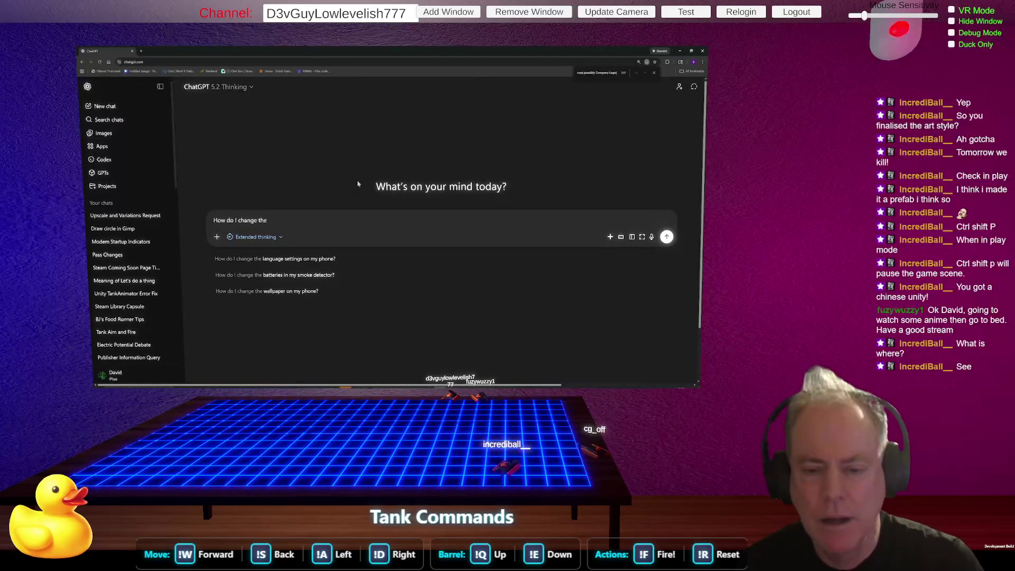
text(Backgr)
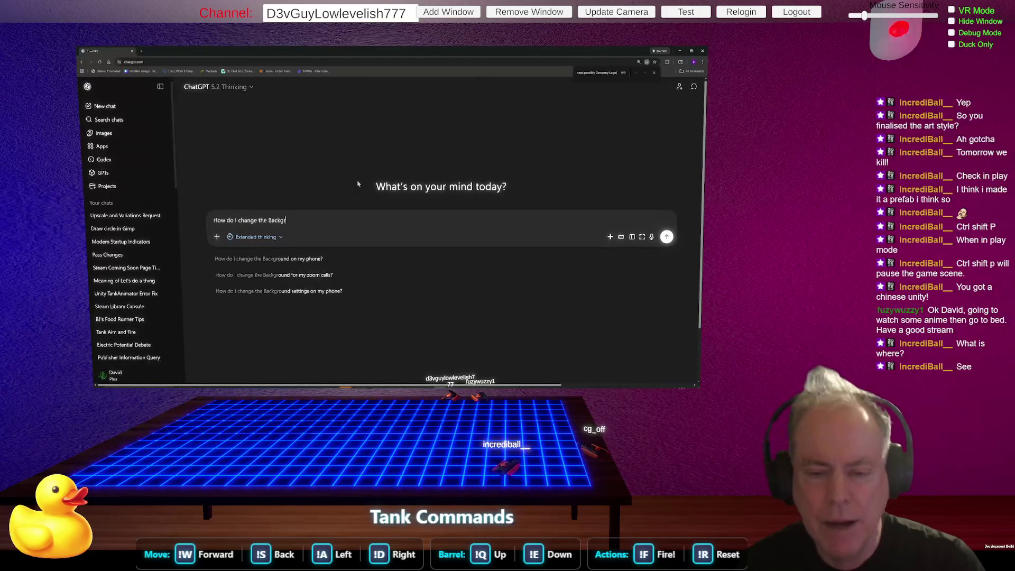
text(ound of the Prefab)
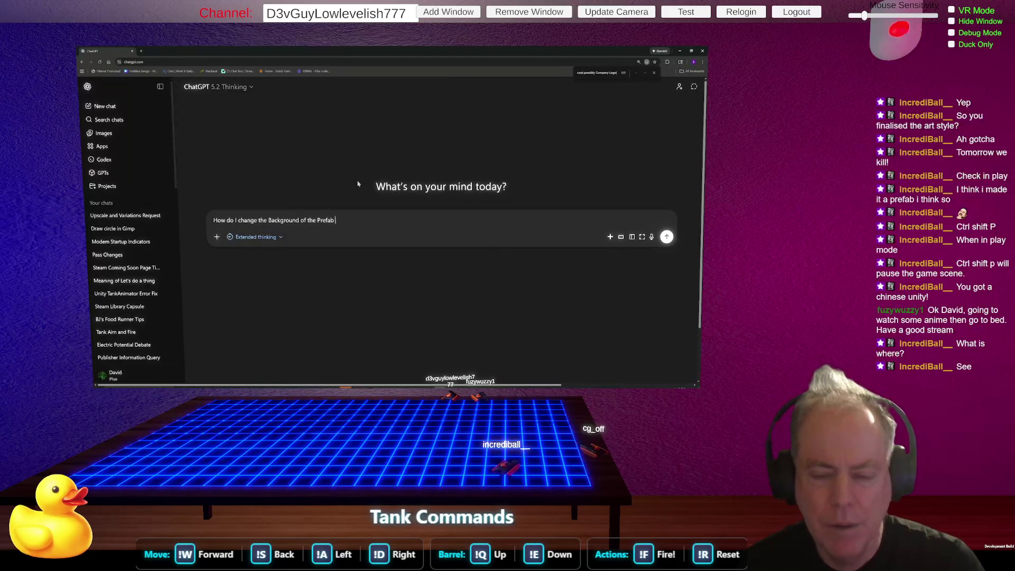
text(or)
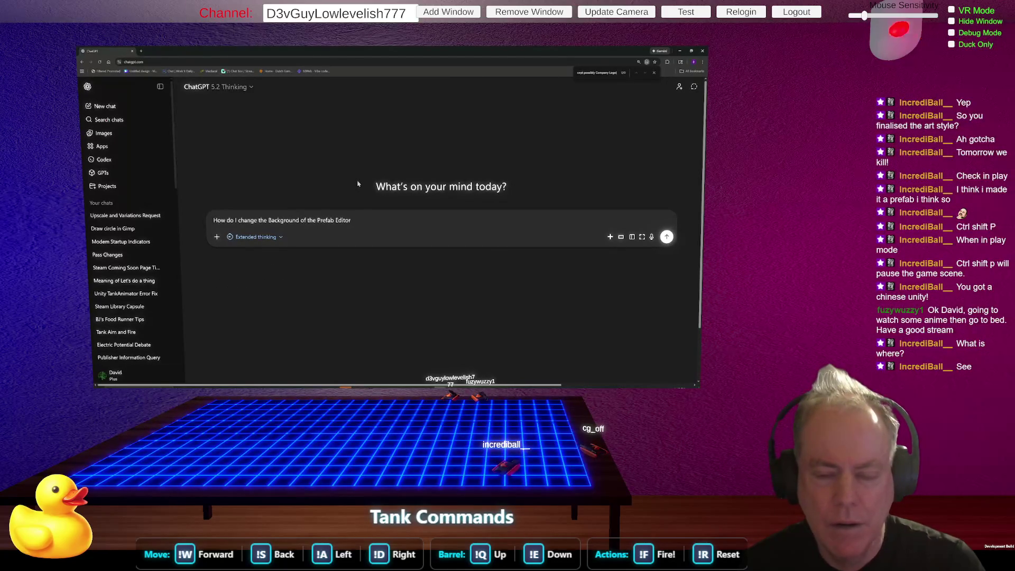
key(Return)
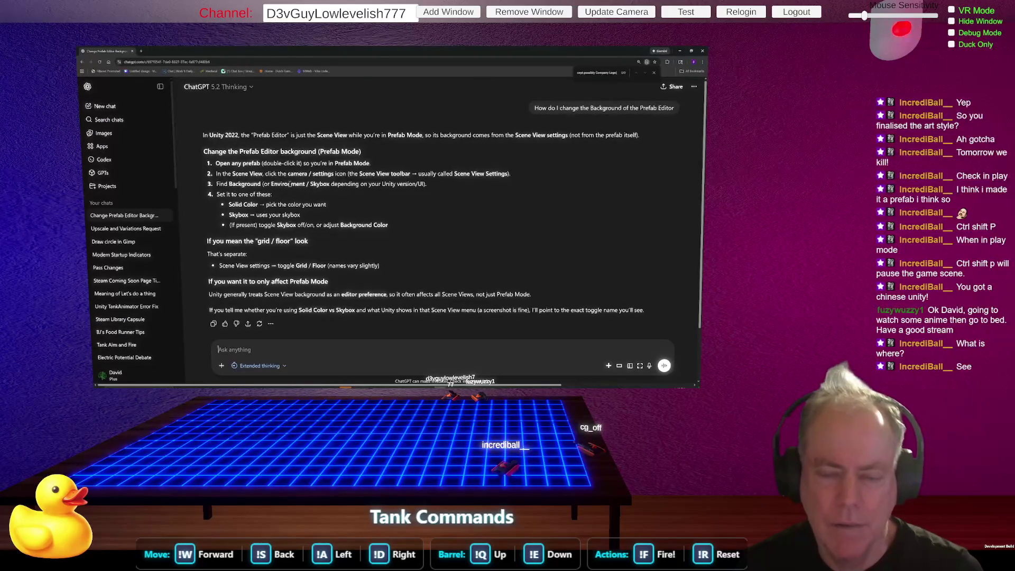
key(alt+Tab)
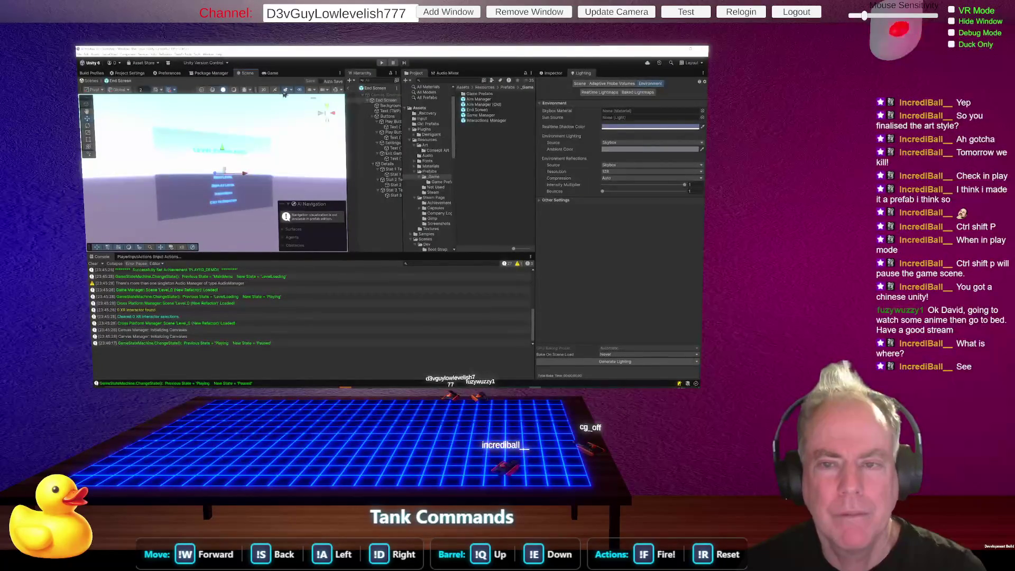
Check the Scene view camera settings while re-reading ChatGPT's instructions.
click(324, 95)
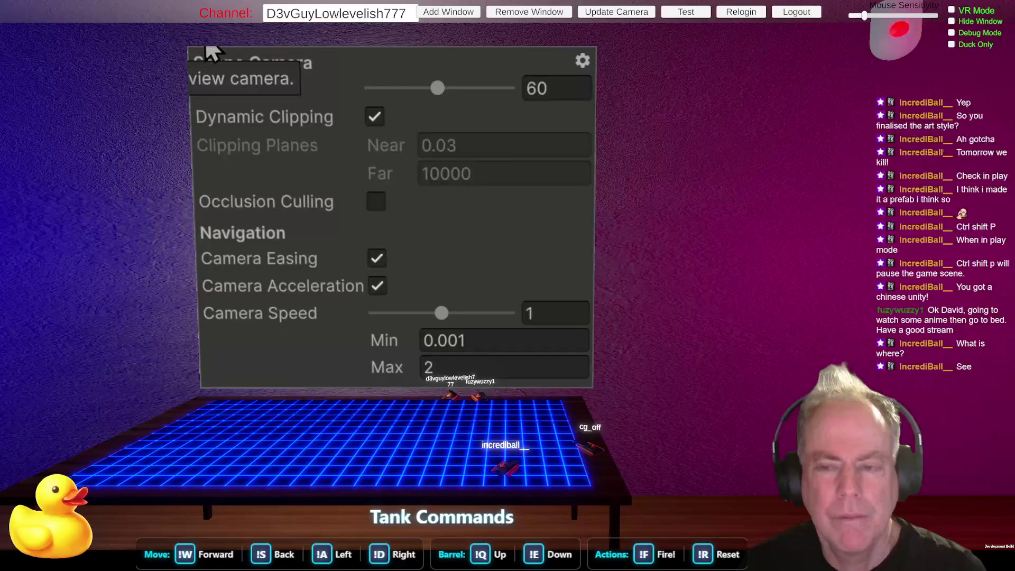
key(alt+Tab)
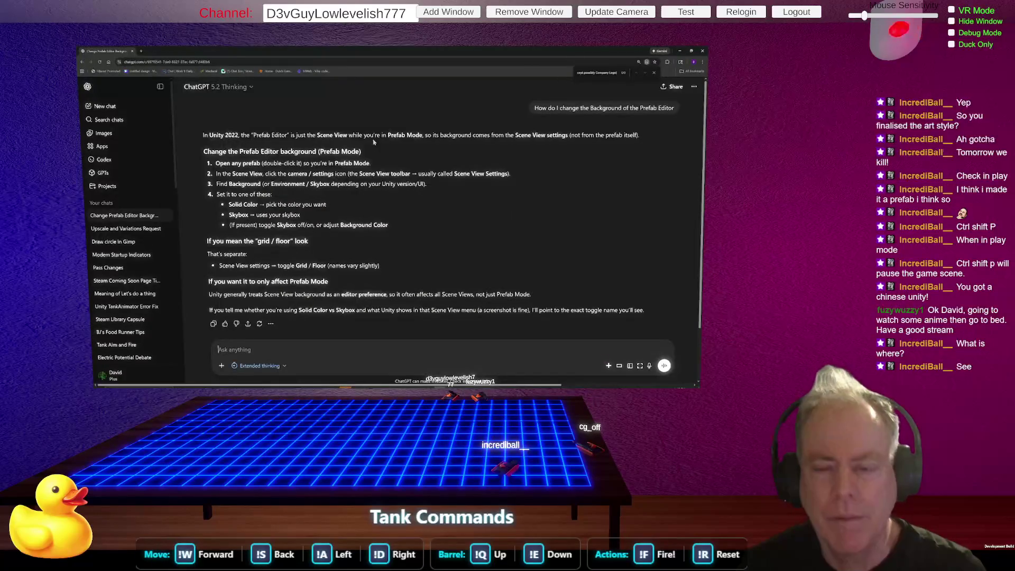
key(alt+Tab)
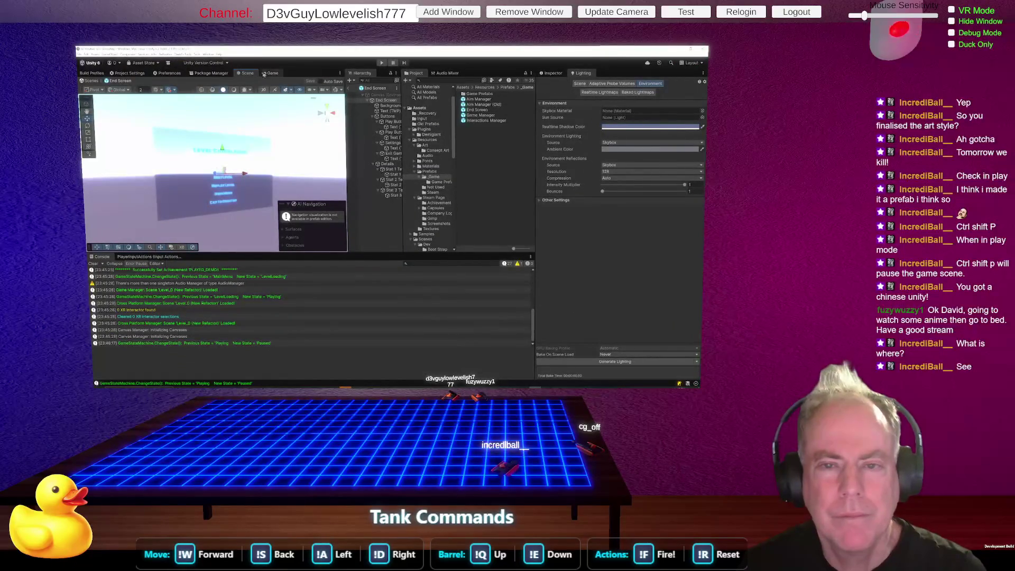
key(alt+Tab)
key(alt+Tab)
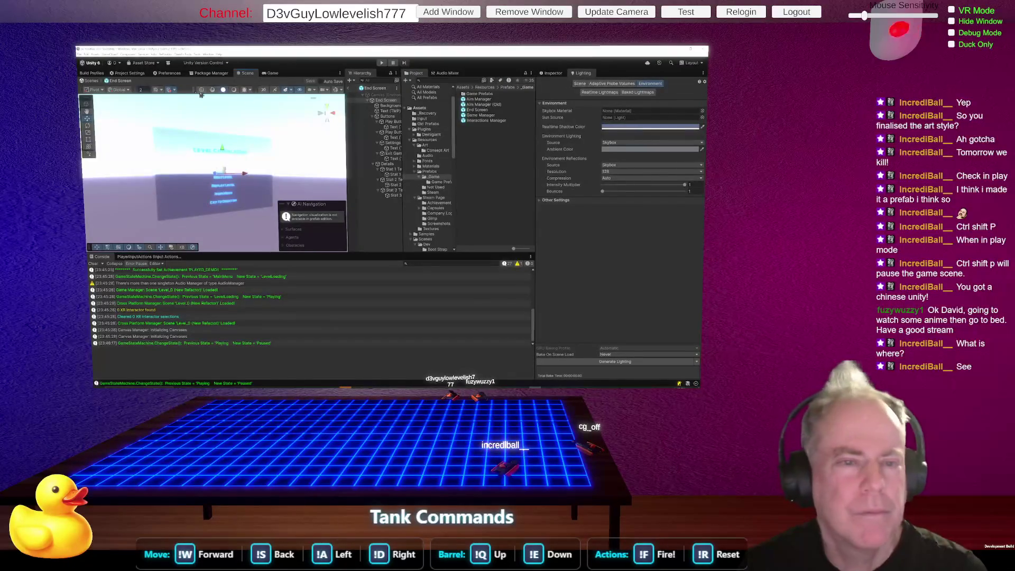
Bring up the Scene view Effects list showing Skybox, Fog and Flares.
click(246, 90)
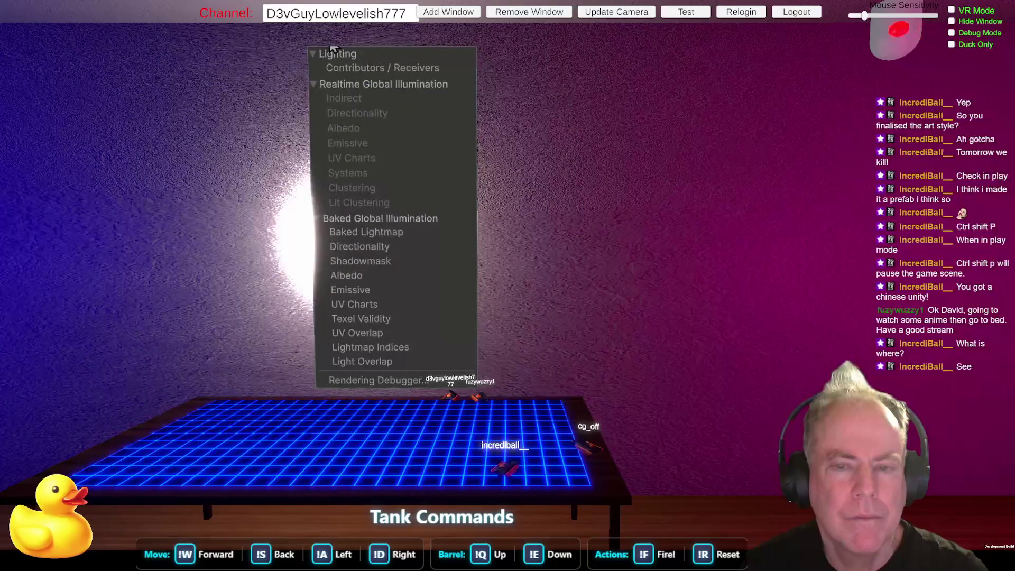
click(248, 93)
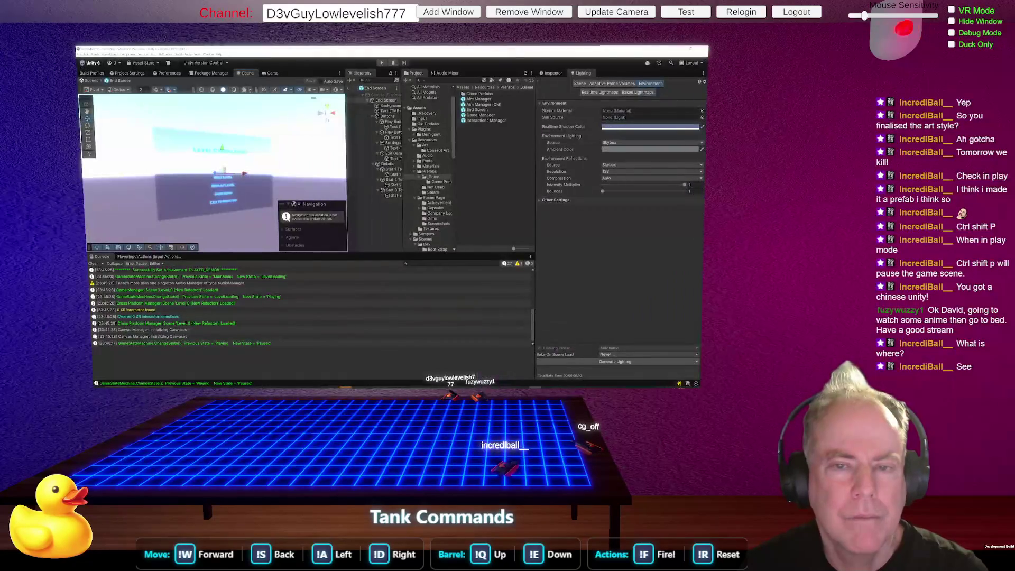
click(285, 92)
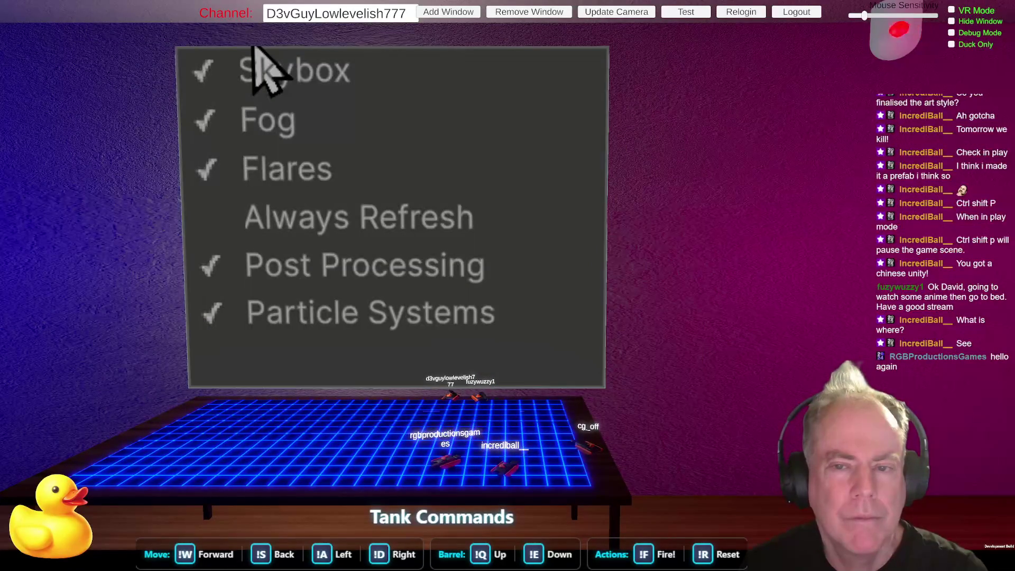
Uncheck Skybox in the Scene view effects, leaving Fog, Flares, Post Processing and Particle Systems on.
click(365, 74)
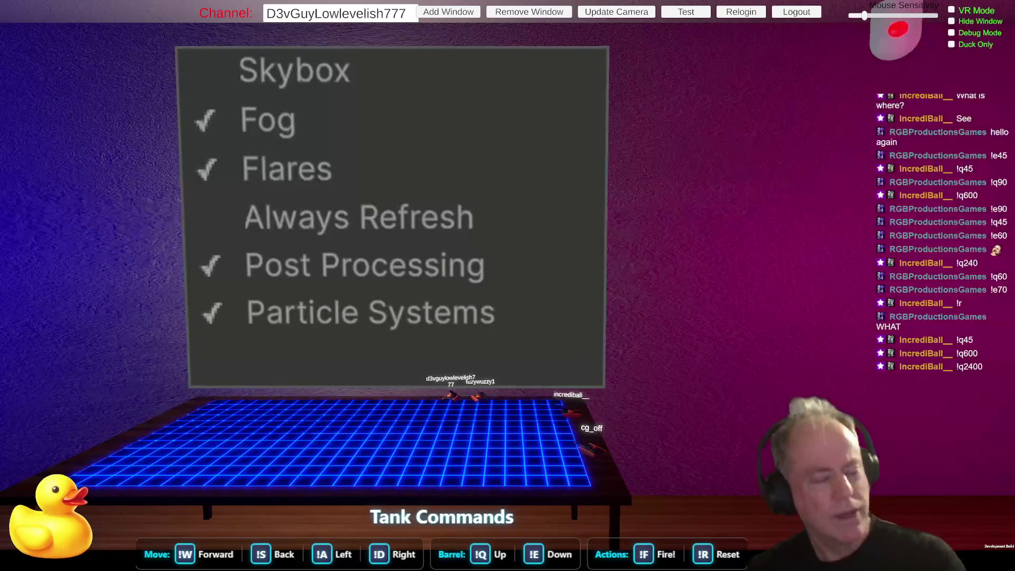
key(Escape)
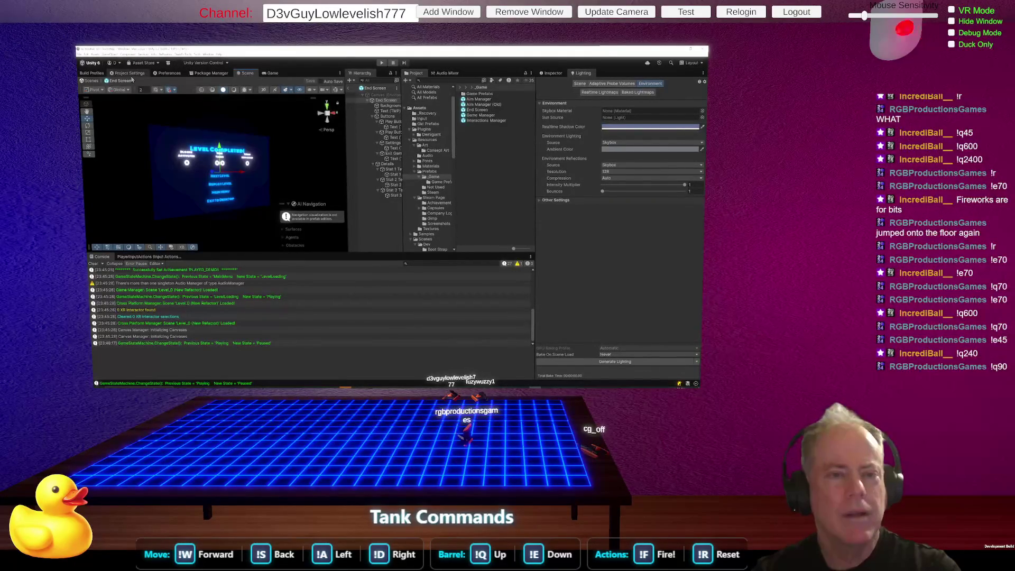
Show the docked Preferences window on its Colors page with the Scene background colours.
click(167, 75)
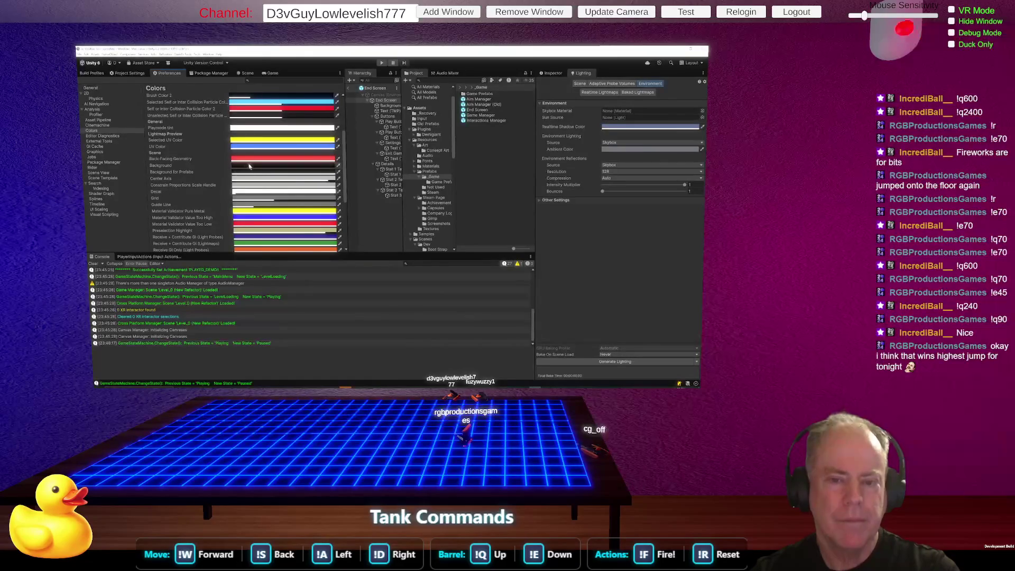
click(270, 166)
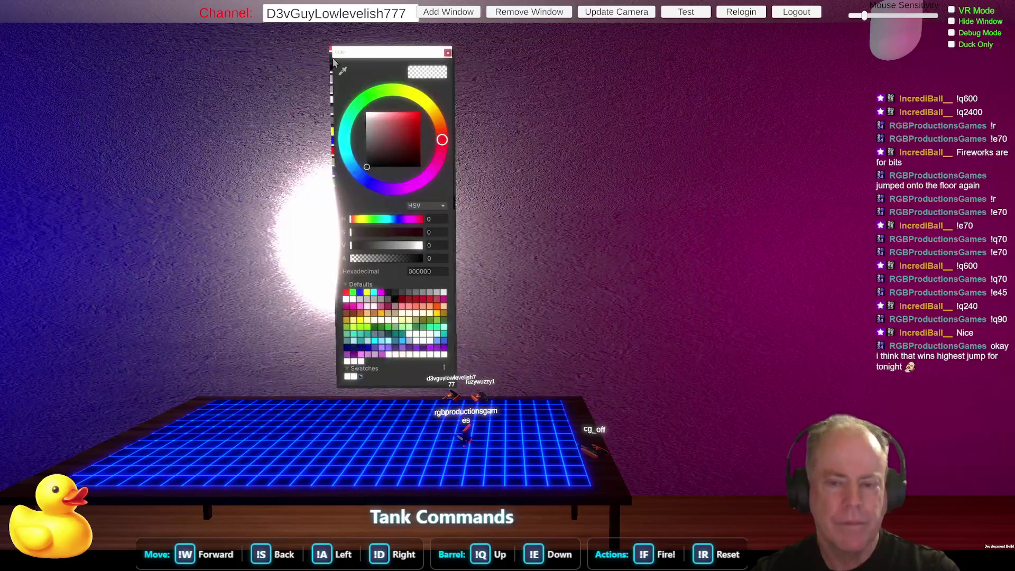
click(370, 153)
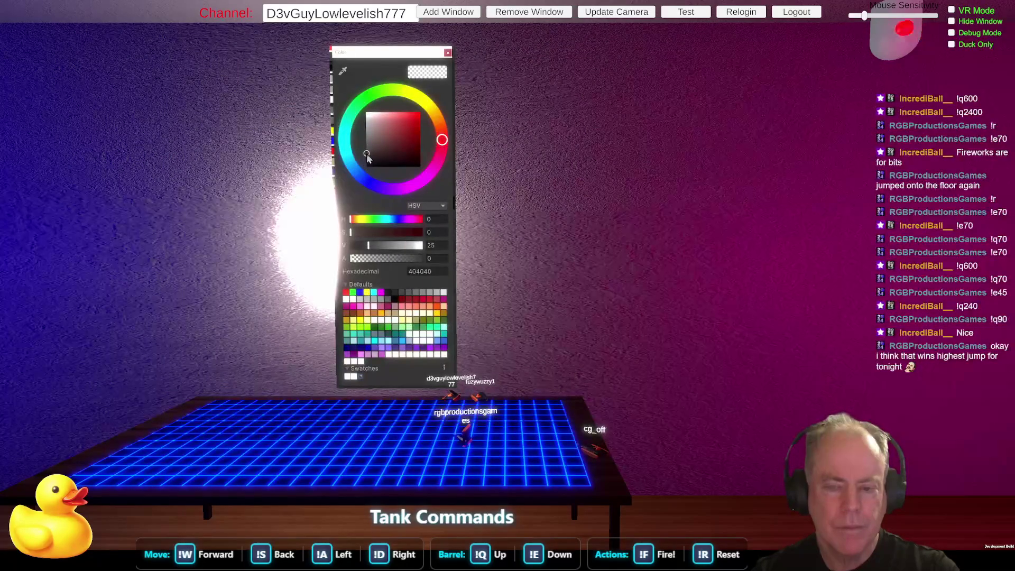
click(448, 53)
click(250, 74)
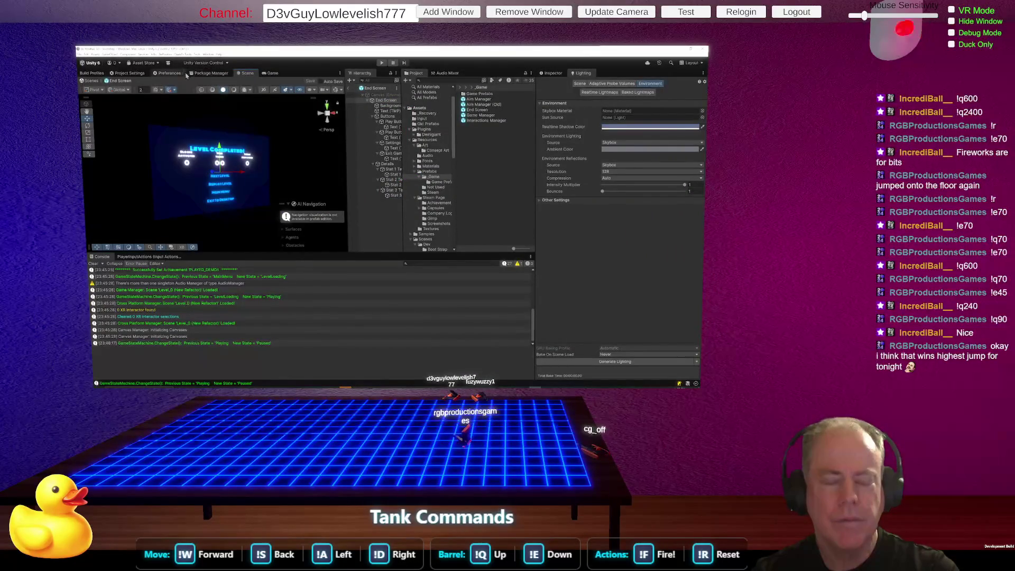
click(168, 74)
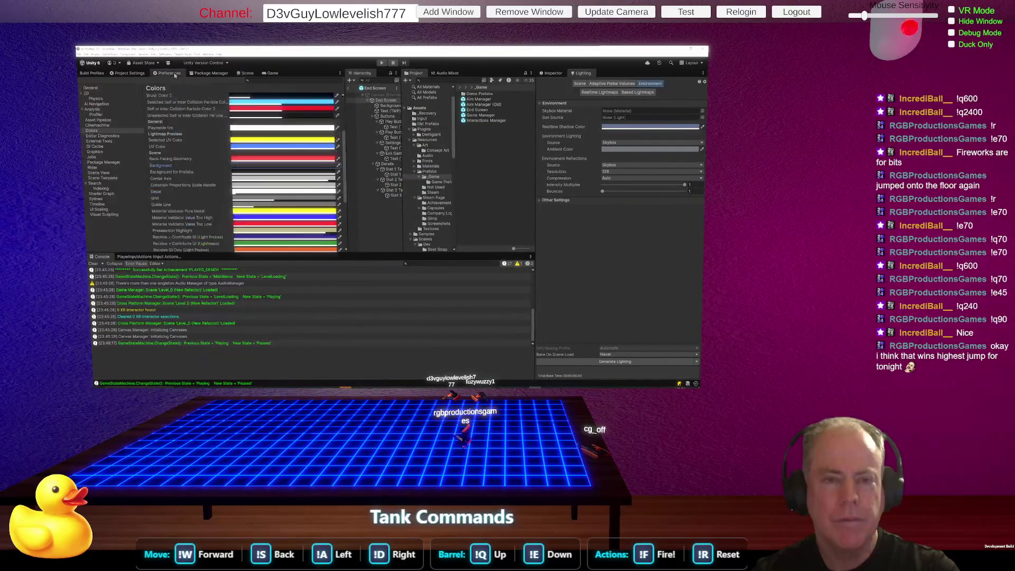
click(285, 168)
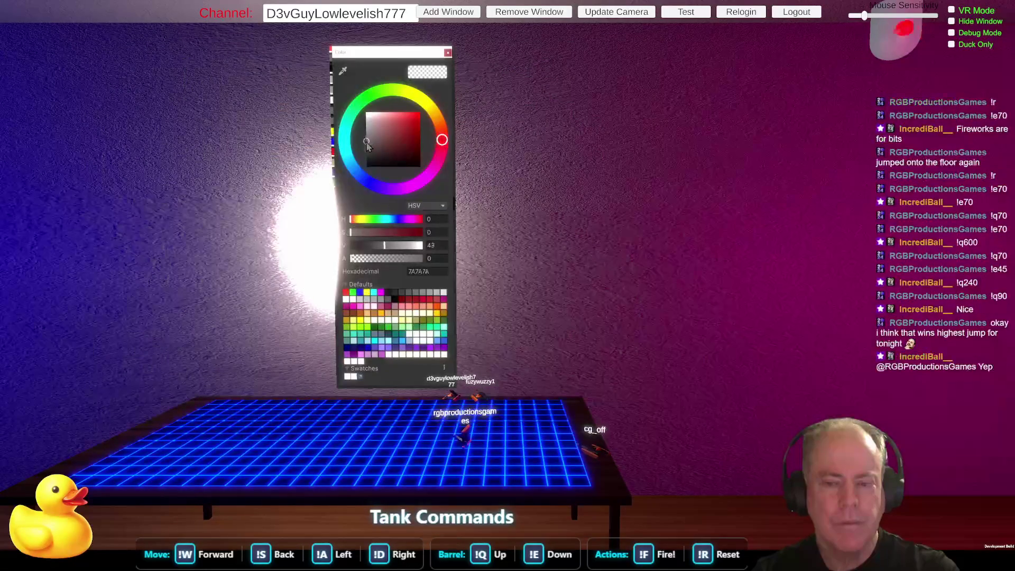
click(448, 52)
click(247, 74)
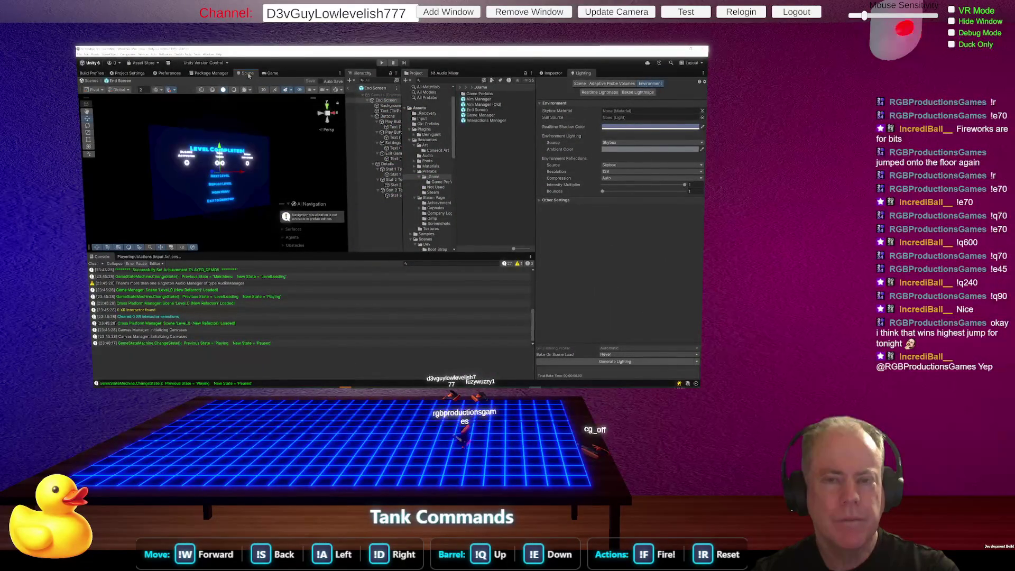
click(272, 74)
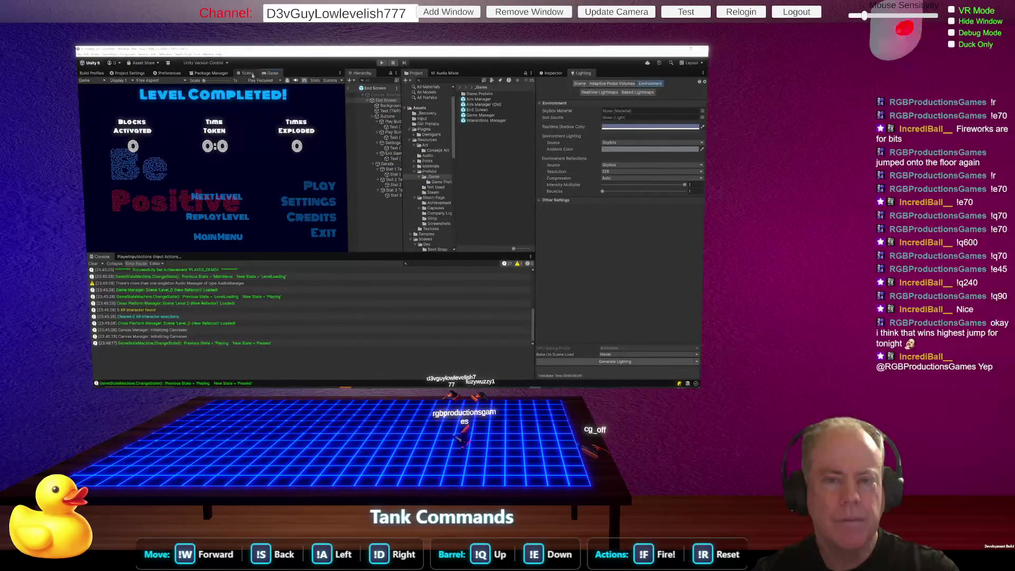
click(252, 74)
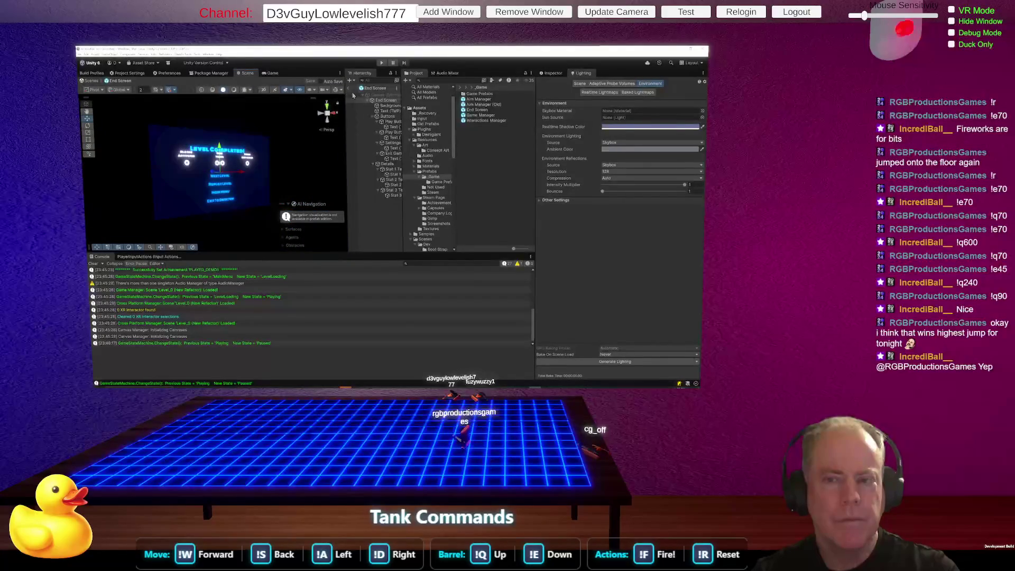
click(367, 133)
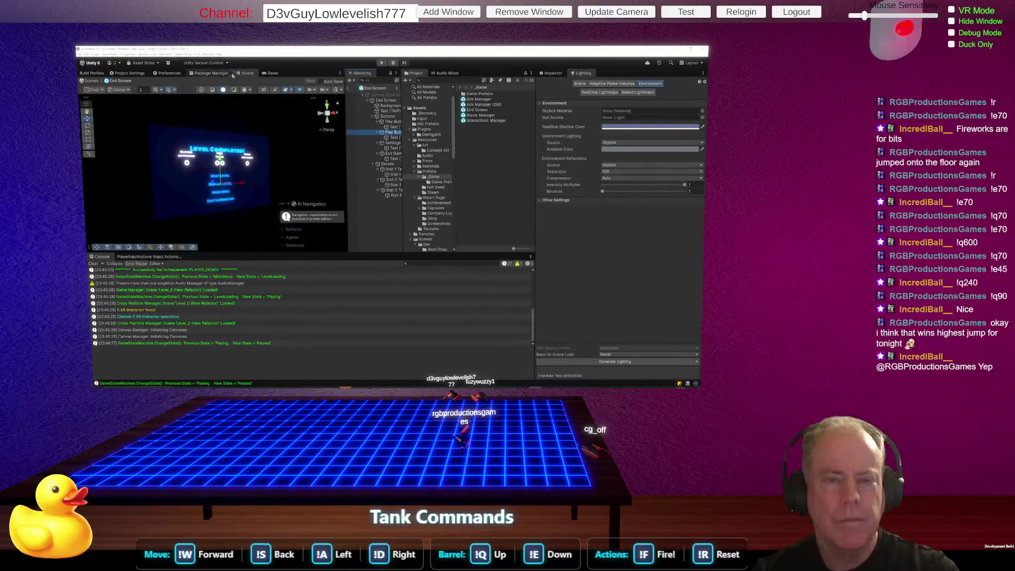
Bring the docked Preferences Colors page back in place of the End Screen scene.
click(172, 74)
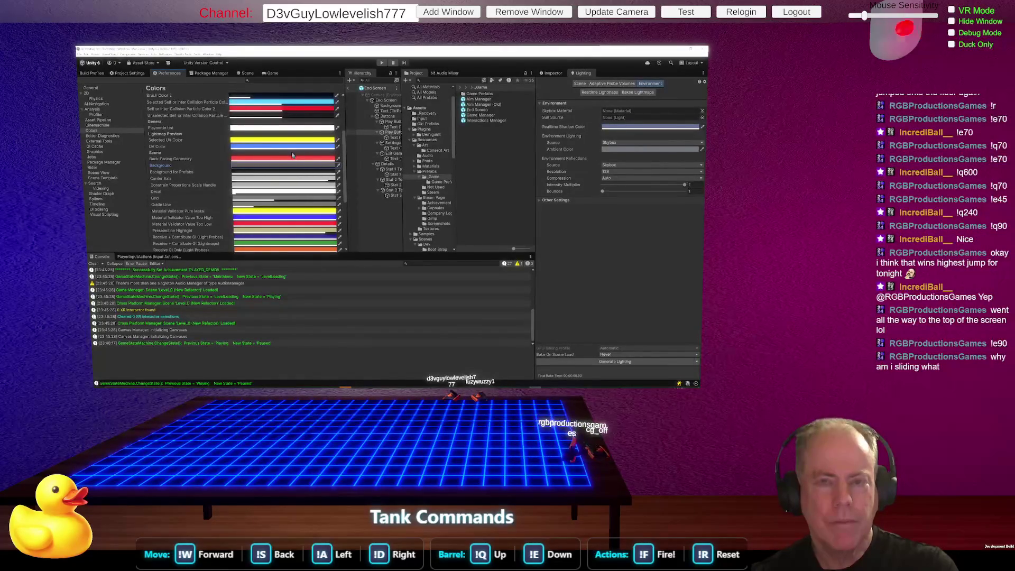
Set the editor's Background colour preference to a darker grey.
click(286, 175)
click(370, 152)
drag(370, 151, 368, 150)
click(370, 154)
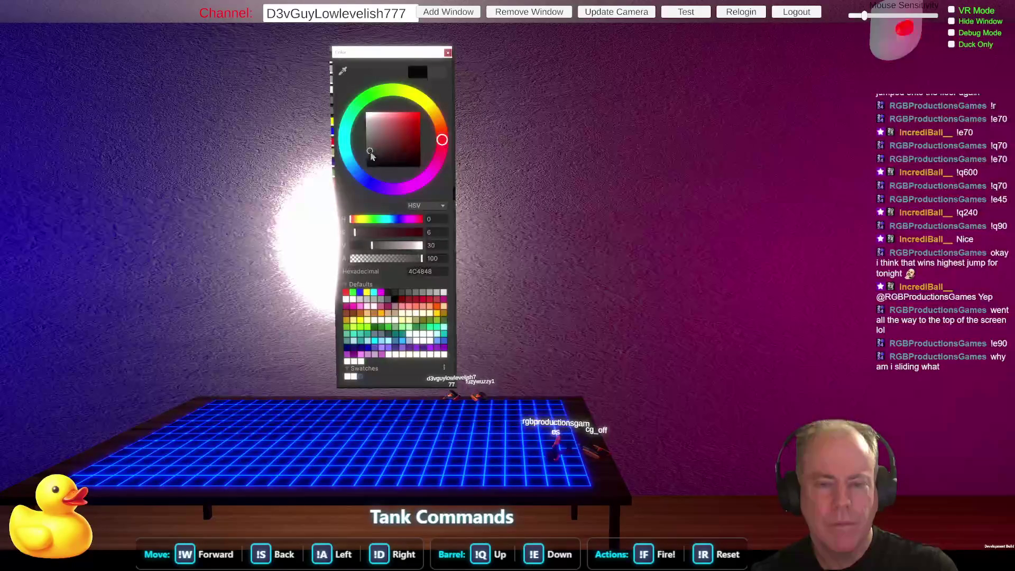
click(448, 53)
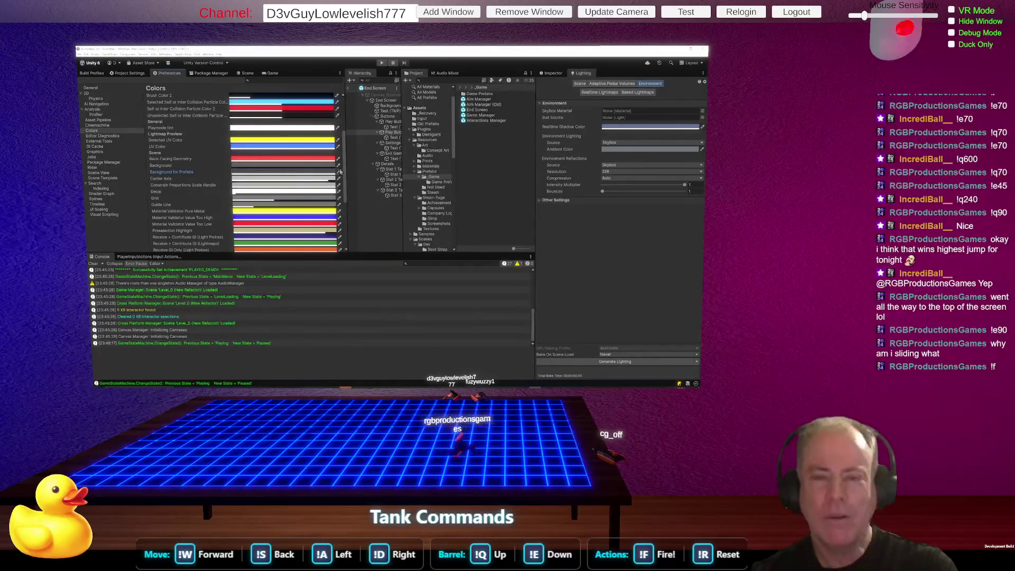
Check the Background for Prefabs colour, then return to the End Screen's Level Completed canvas.
click(248, 73)
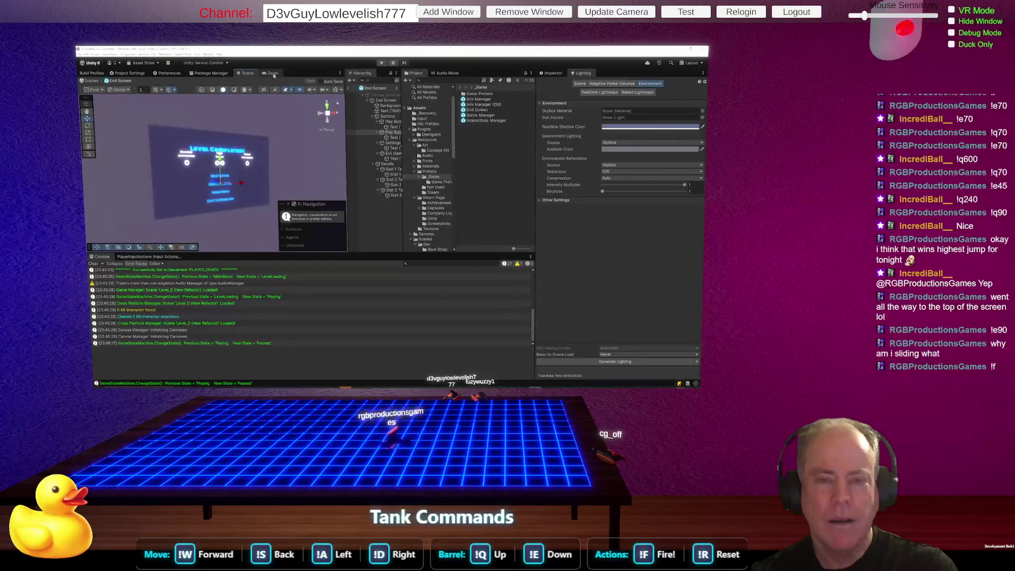
click(170, 74)
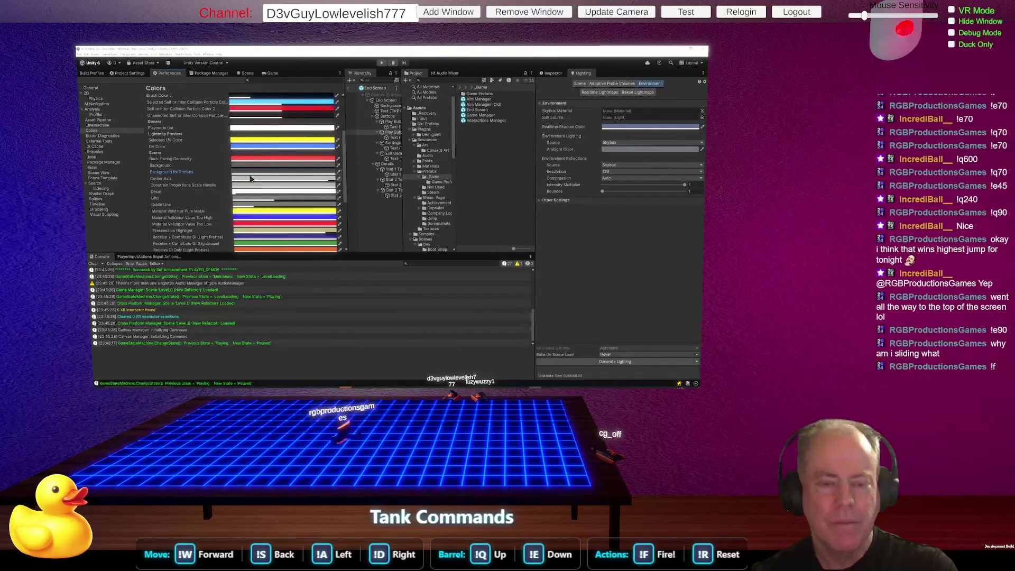
click(274, 174)
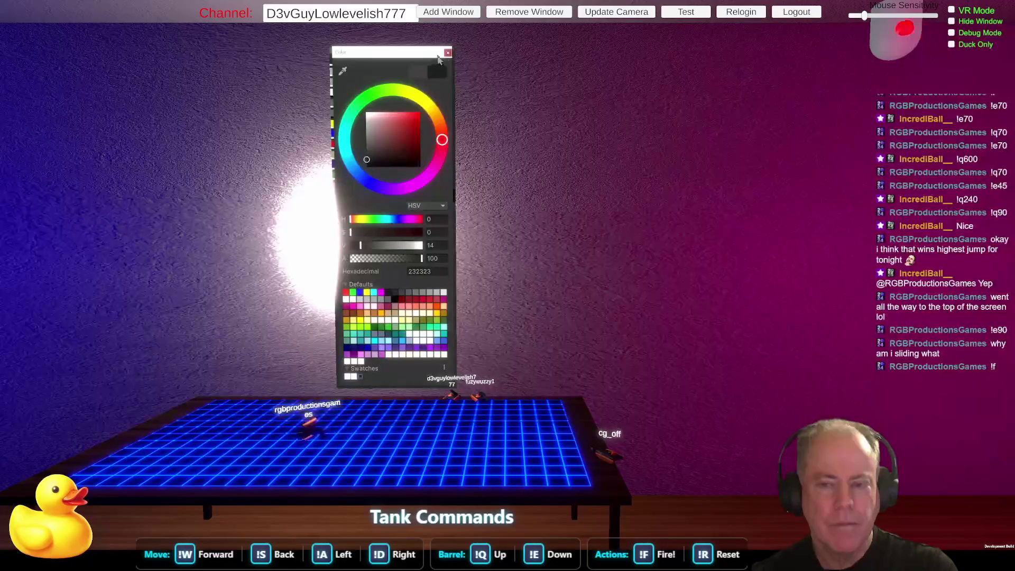
click(277, 75)
click(246, 73)
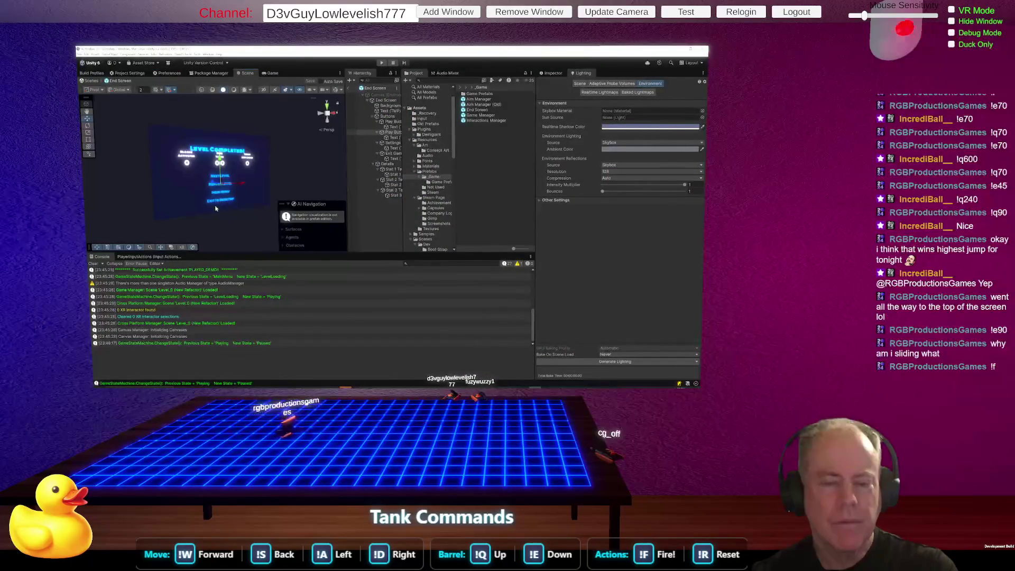
mouse_move(218, 207)
mouse_down()
mouse_move(204, 196)
mouse_move(217, 198)
mouse_move(201, 231)
mouse_move(201, 220)
mouse_up()
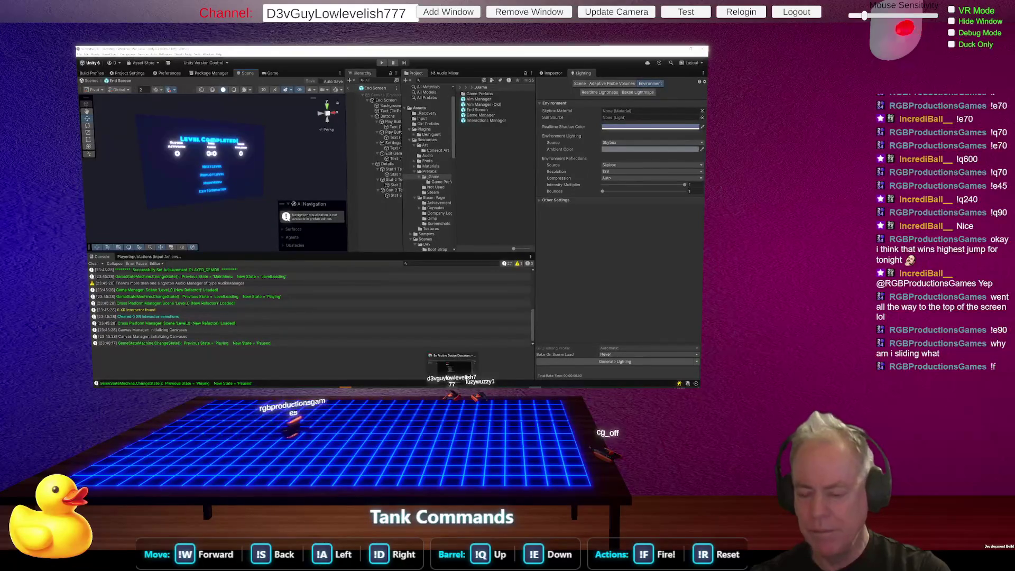
Remove the bullet and indent from the TODO list's Branding images / capsules line, then move to Gmail.
key(alt+Tab)
scroll(370, 201, down, 5)
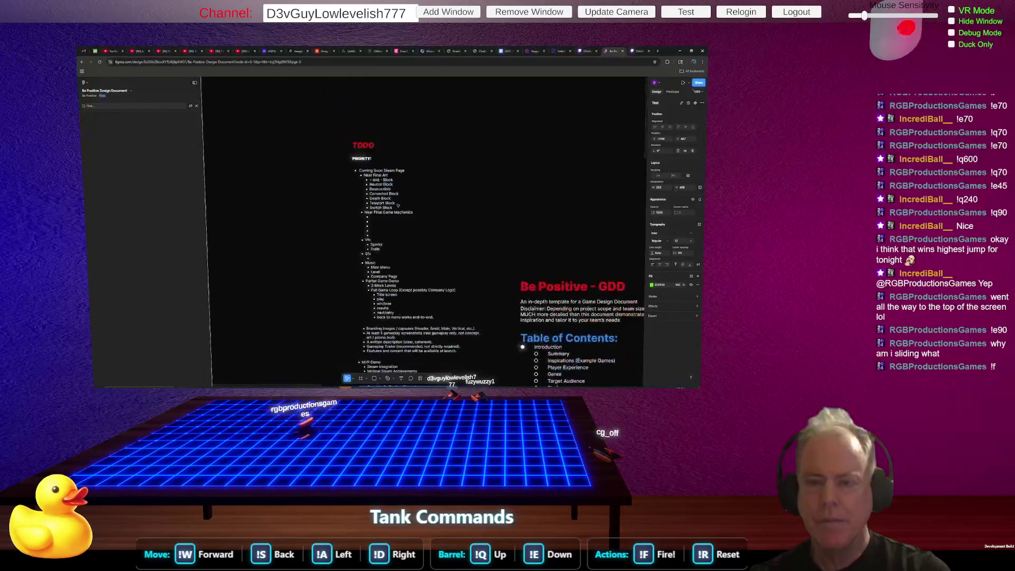
scroll(364, 243, up, 2)
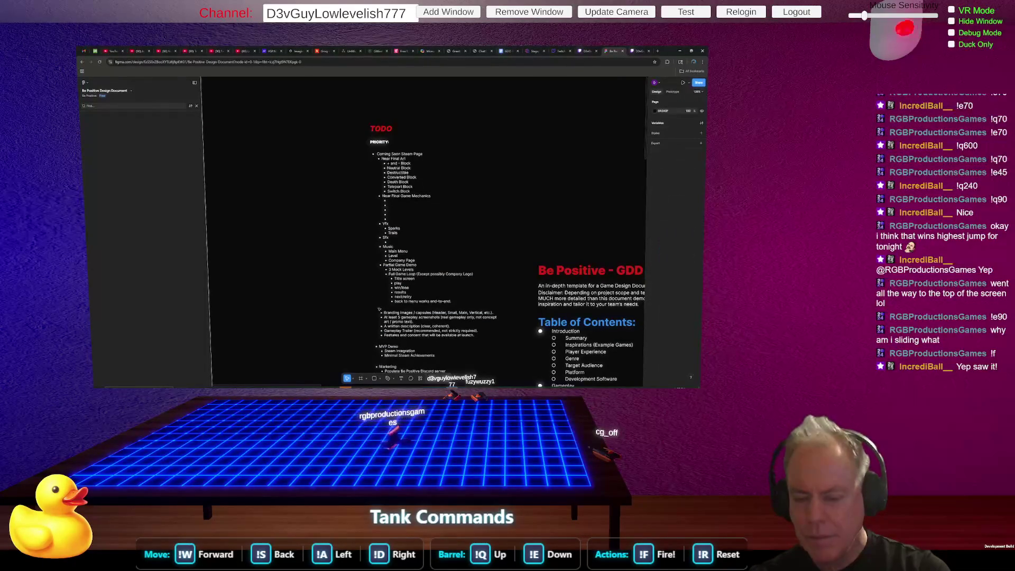
click(397, 311)
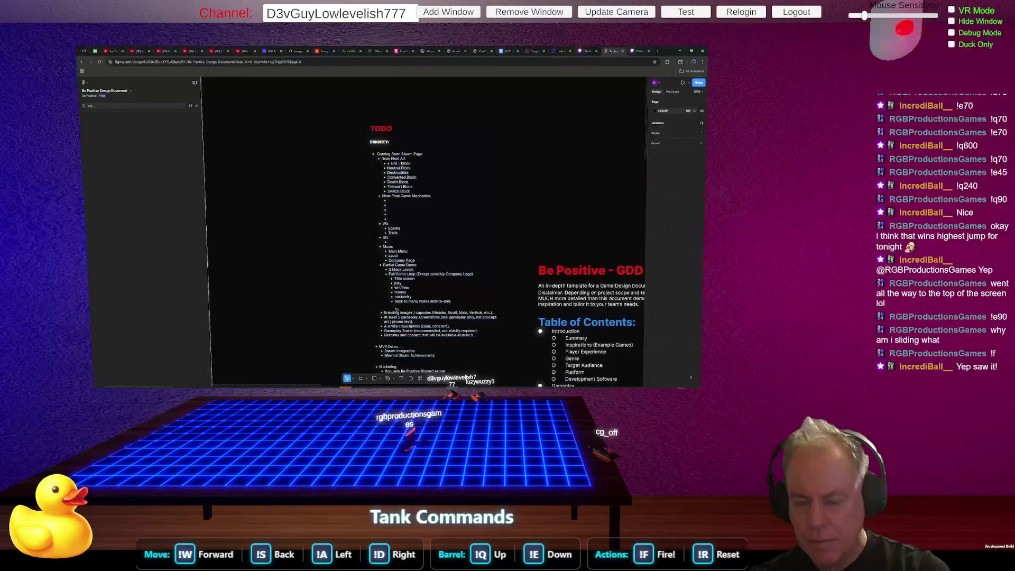
click(407, 305)
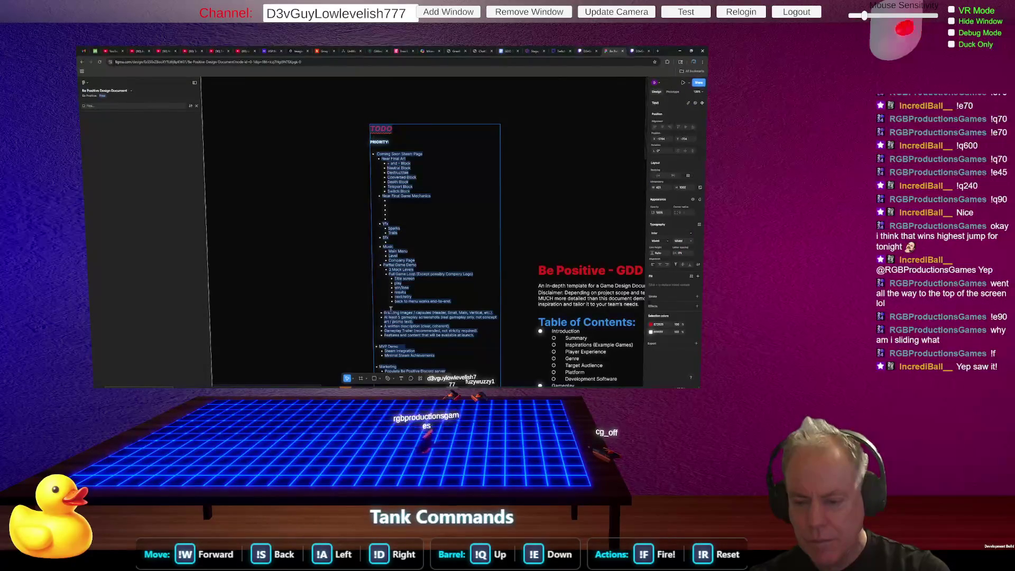
key(BackSpace)
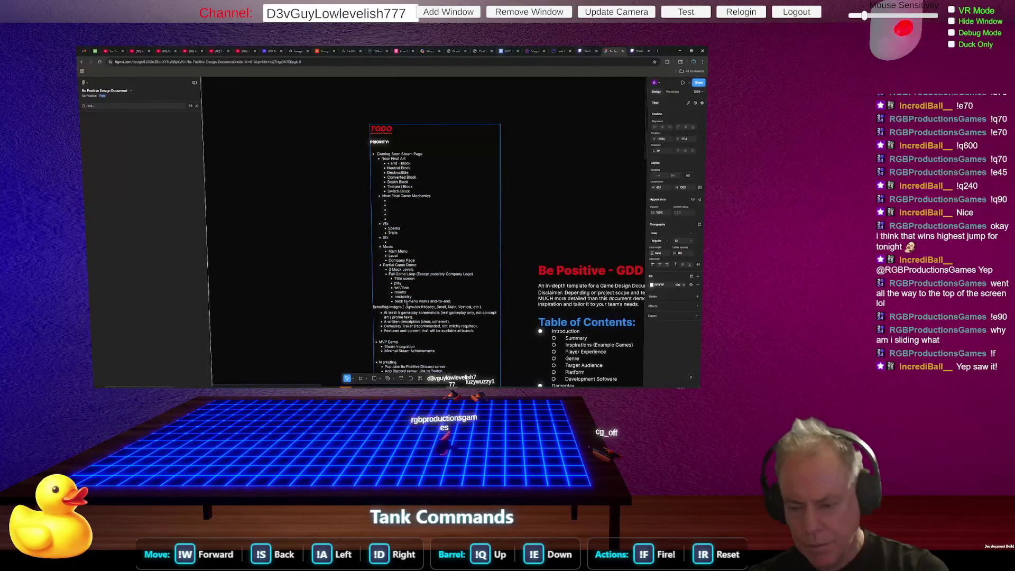
scroll(406, 304, down, 5)
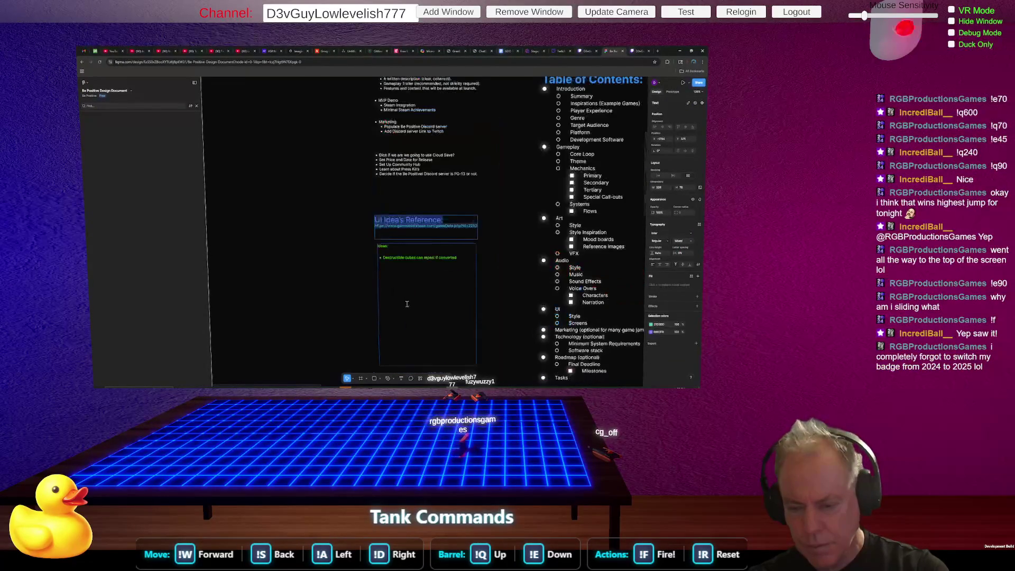
key(ctrl+Tab)
key(ctrl+Tab)
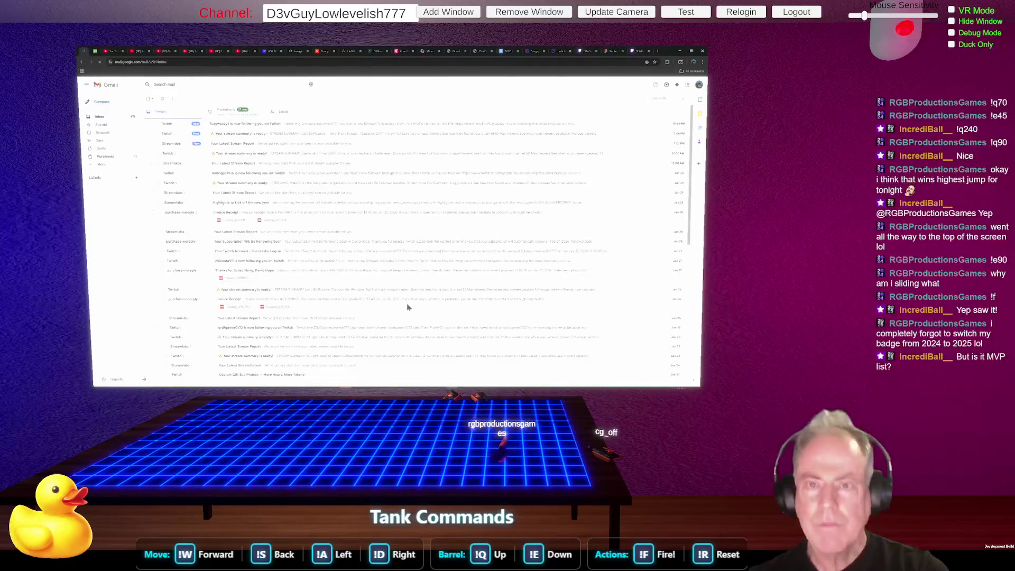
Return from Gmail to the Be Positive Design Document in Figma.
click(613, 51)
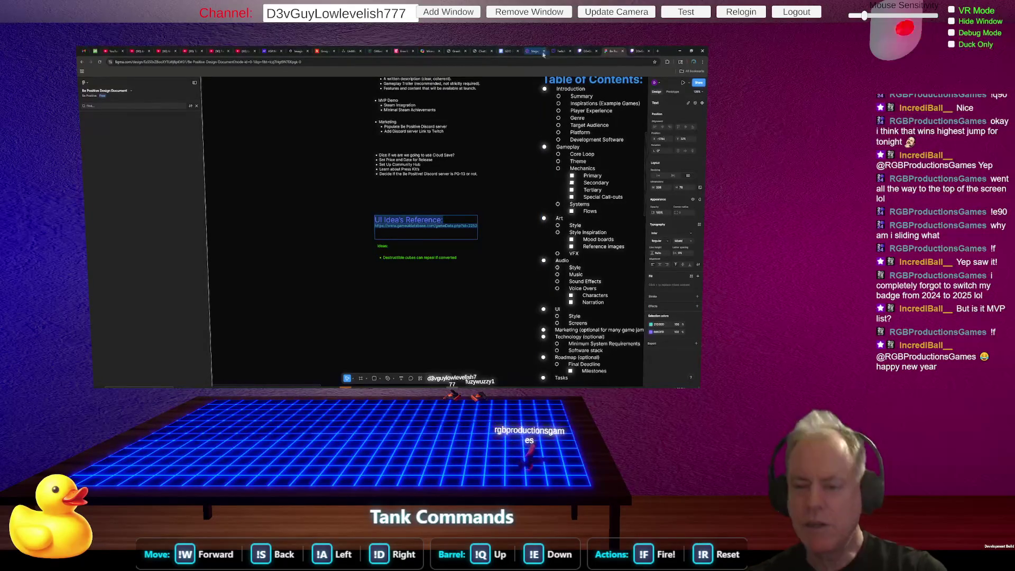
scroll(445, 190, up, 5)
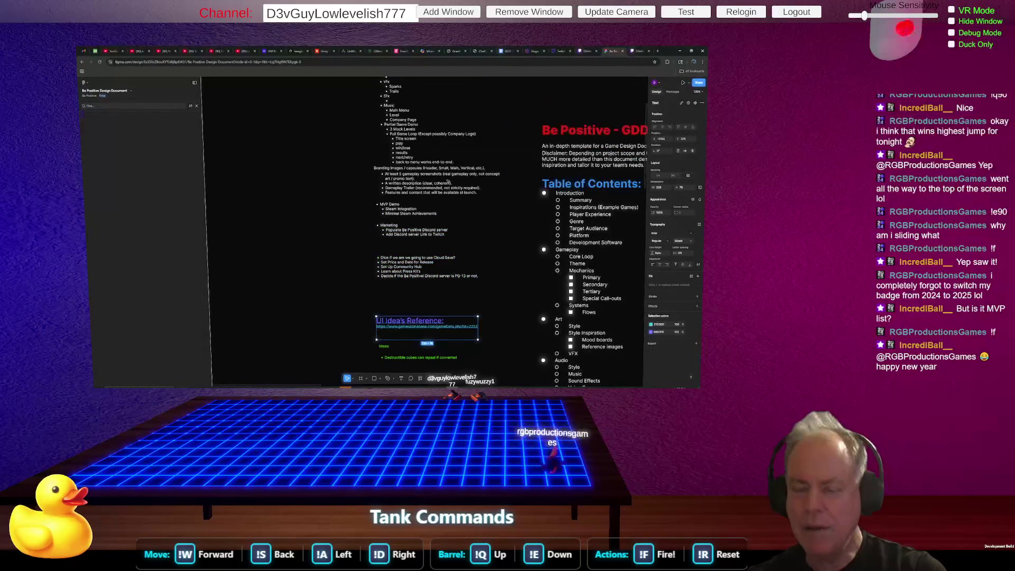
Select the TODO text box beside the GDD table of contents.
scroll(448, 182, up, 3)
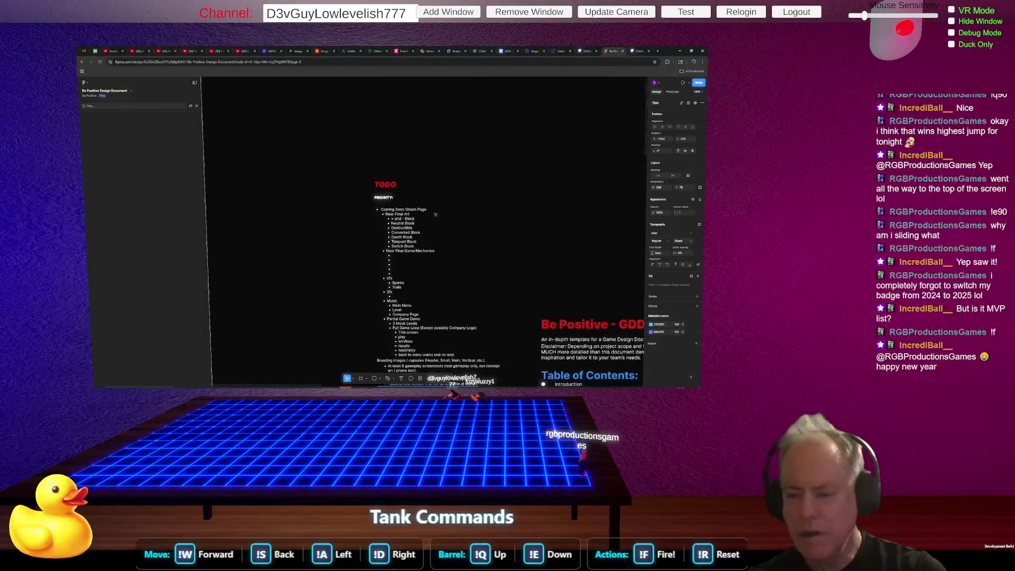
scroll(448, 230, down, 3)
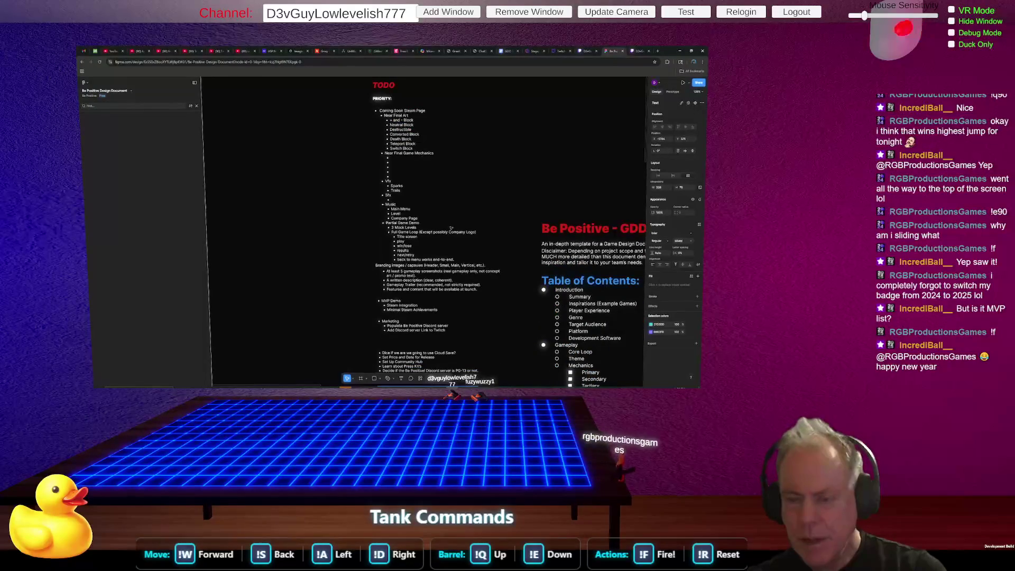
click(451, 228)
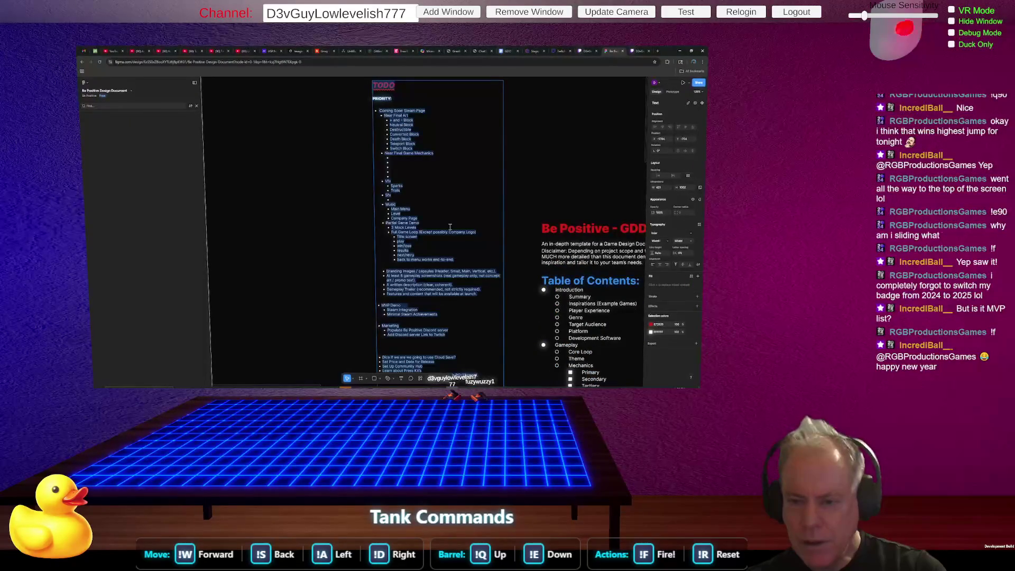
click(451, 228)
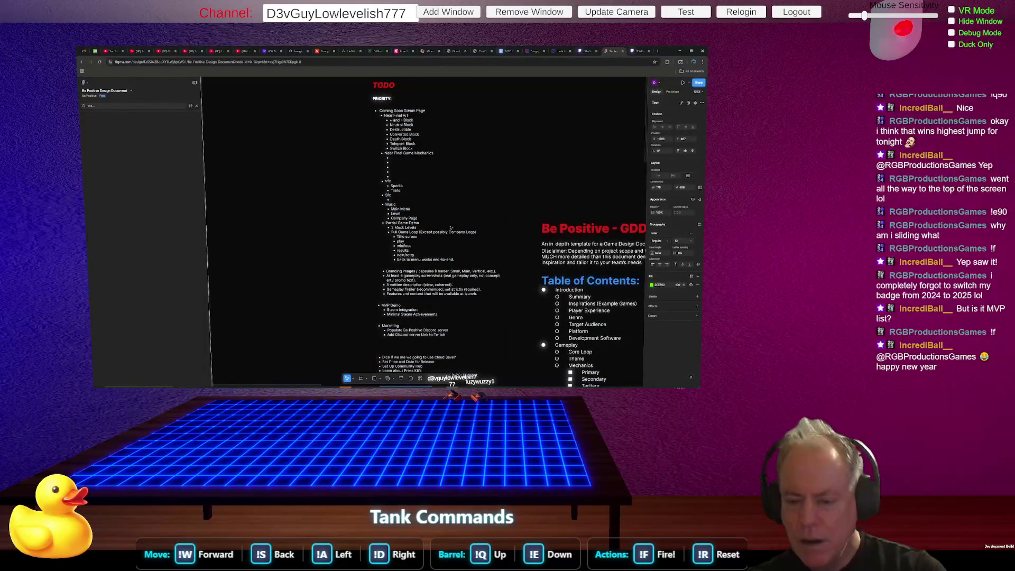
scroll(451, 228, down, 4)
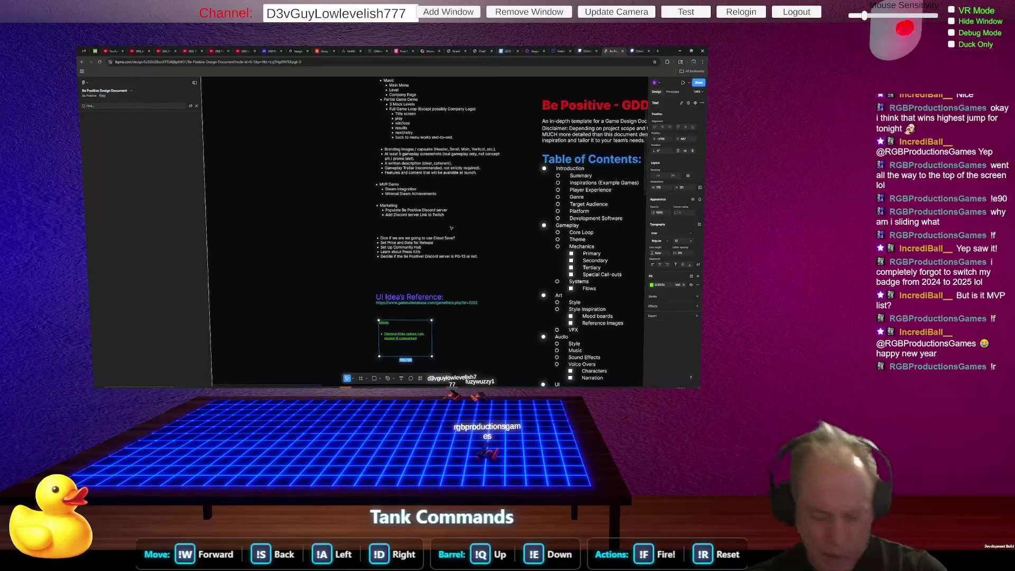
click(451, 228)
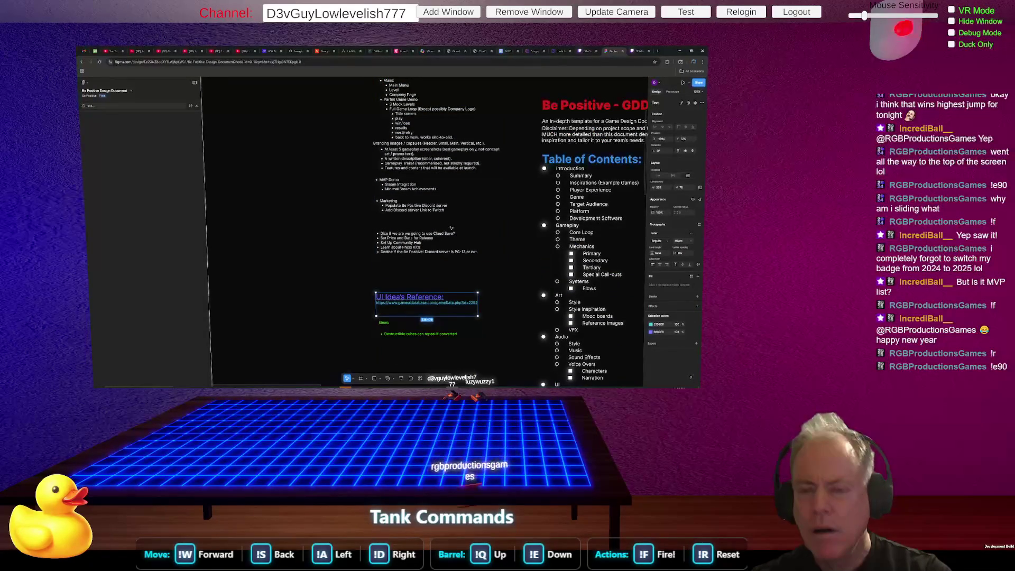
click(451, 228)
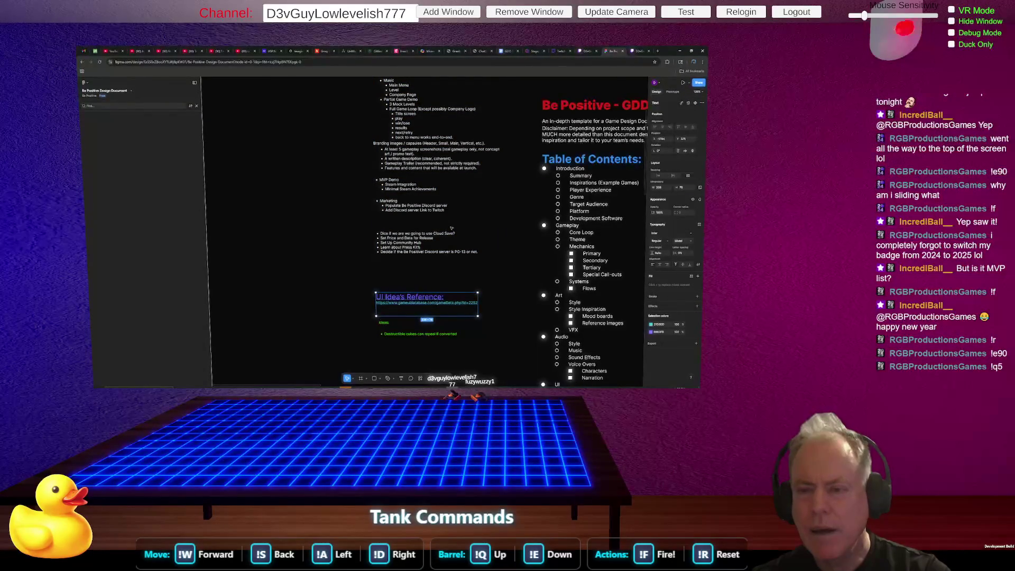
click(451, 227)
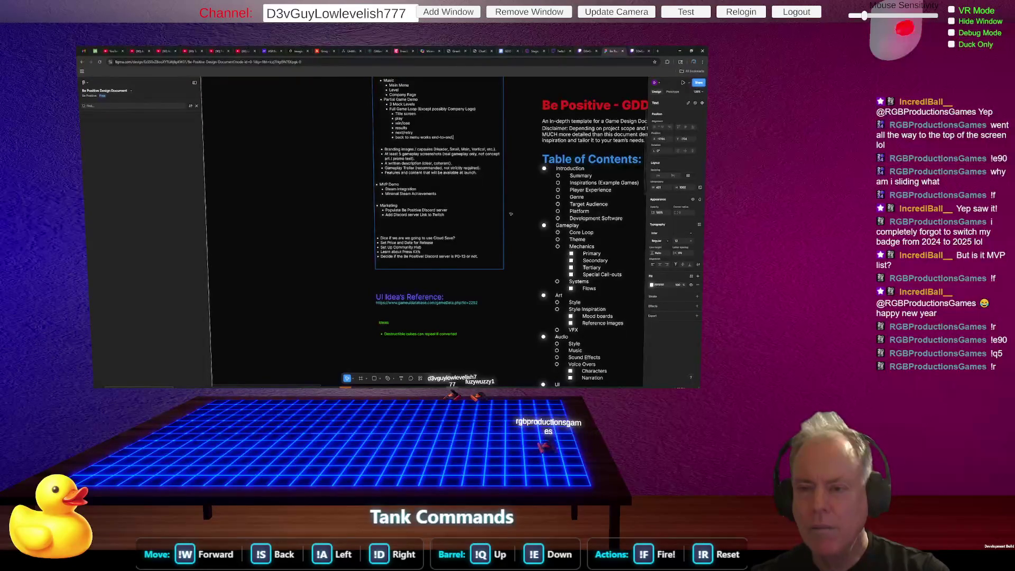
Delete the blank line so Branding images / capsules sits directly under the back-to-menu item.
key(BackSpace)
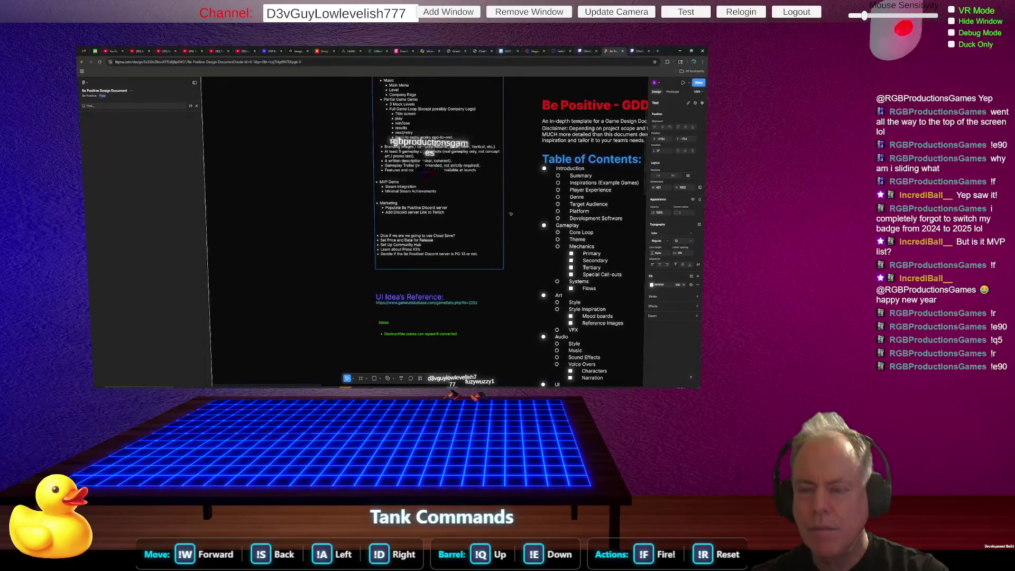
key(Return)
key(BackSpace)
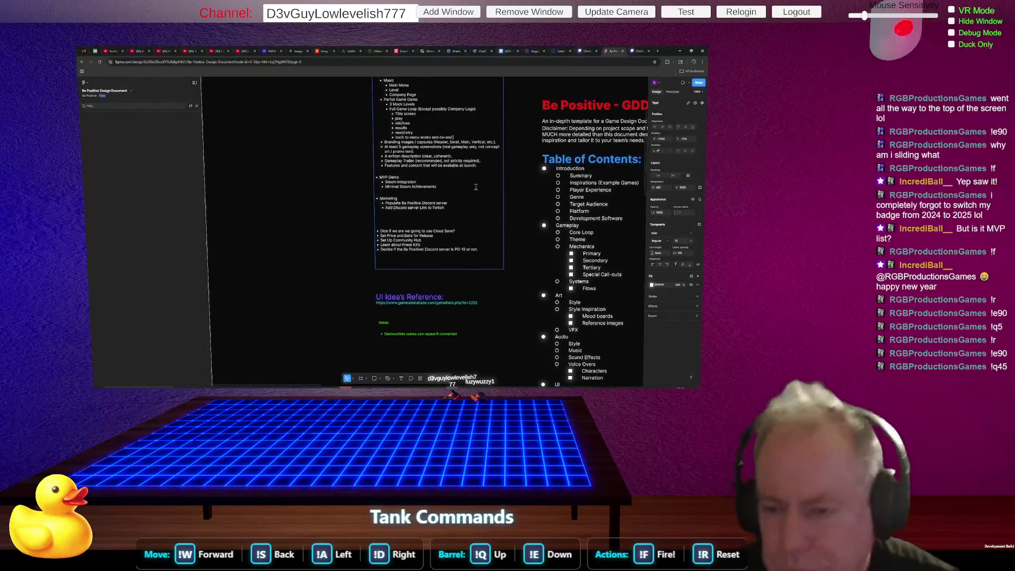
scroll(460, 205, up, 2)
scroll(458, 211, up, 1)
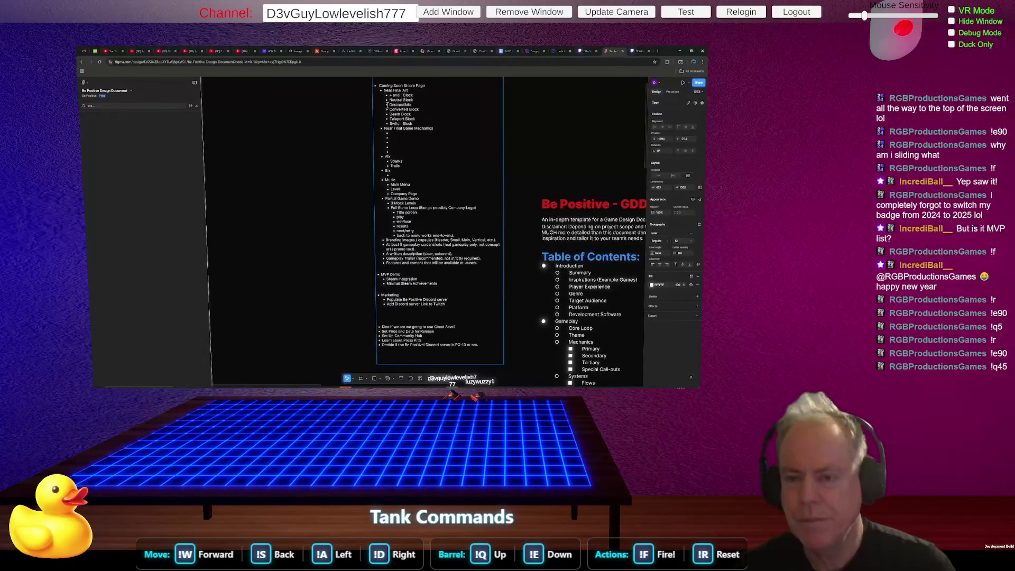
Recolour the entire TODO list text from white to bright green using the Fill colour picker.
drag(380, 86, 478, 263)
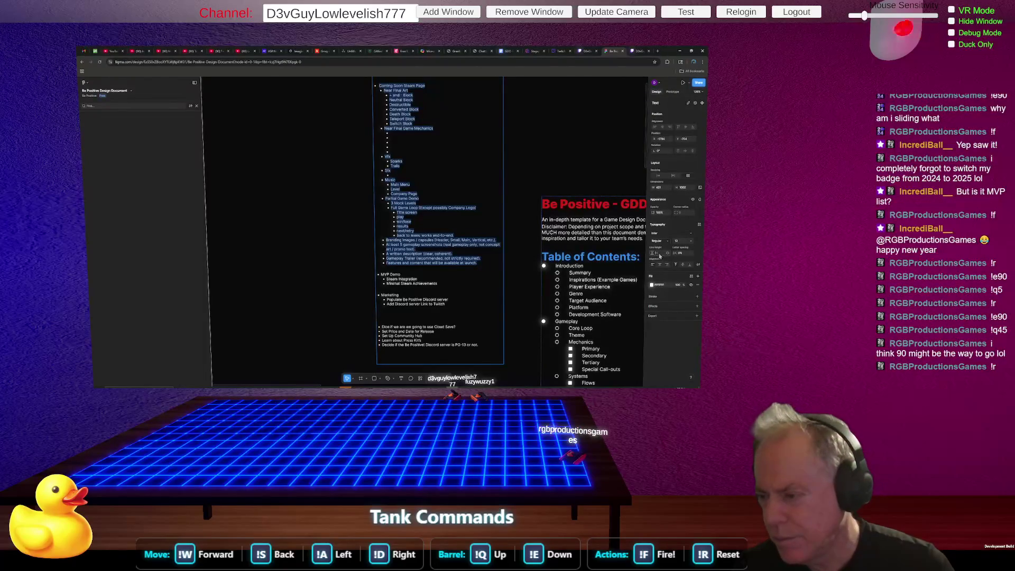
key(Escape)
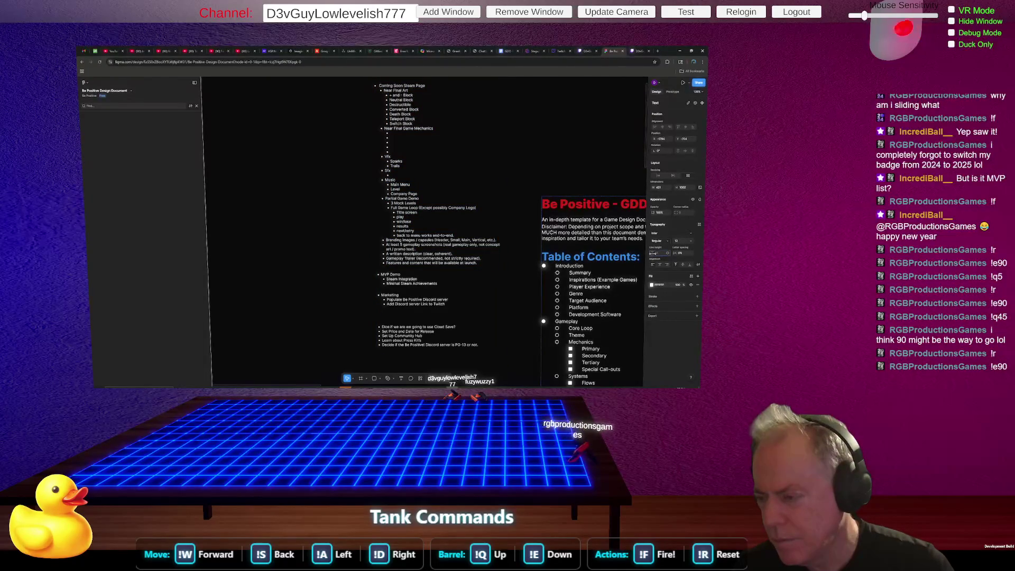
key(Return)
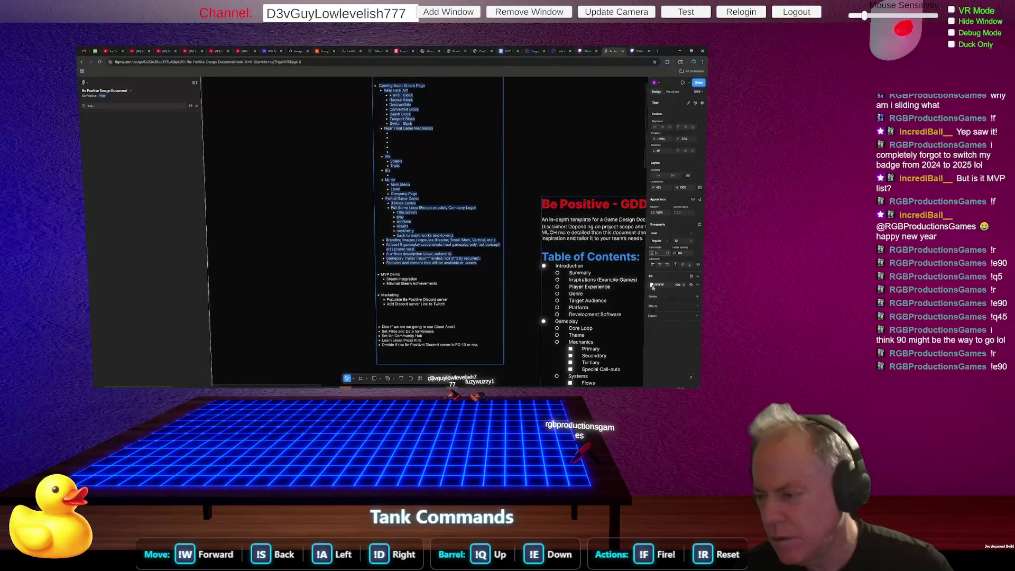
click(652, 285)
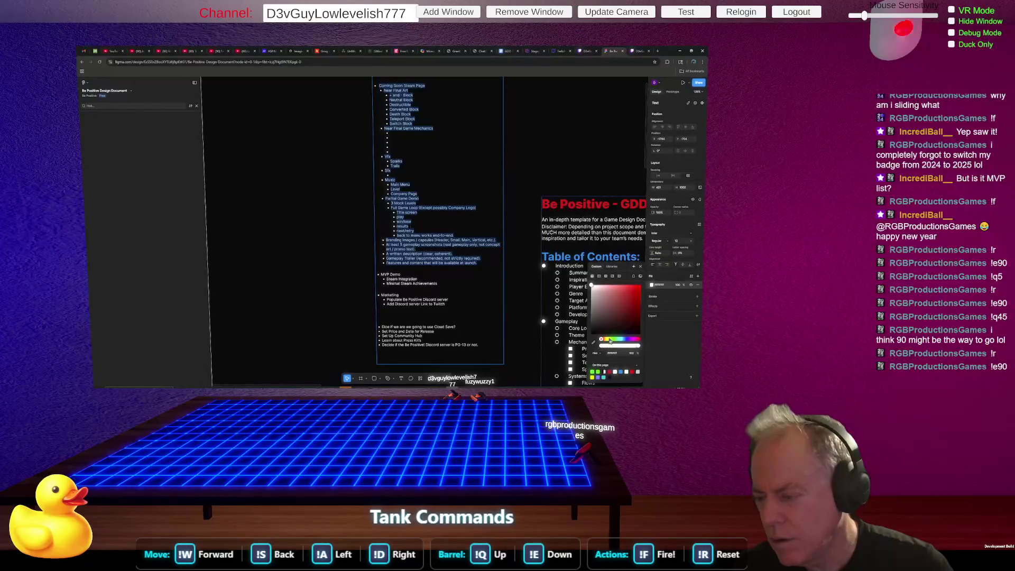
click(610, 341)
click(631, 287)
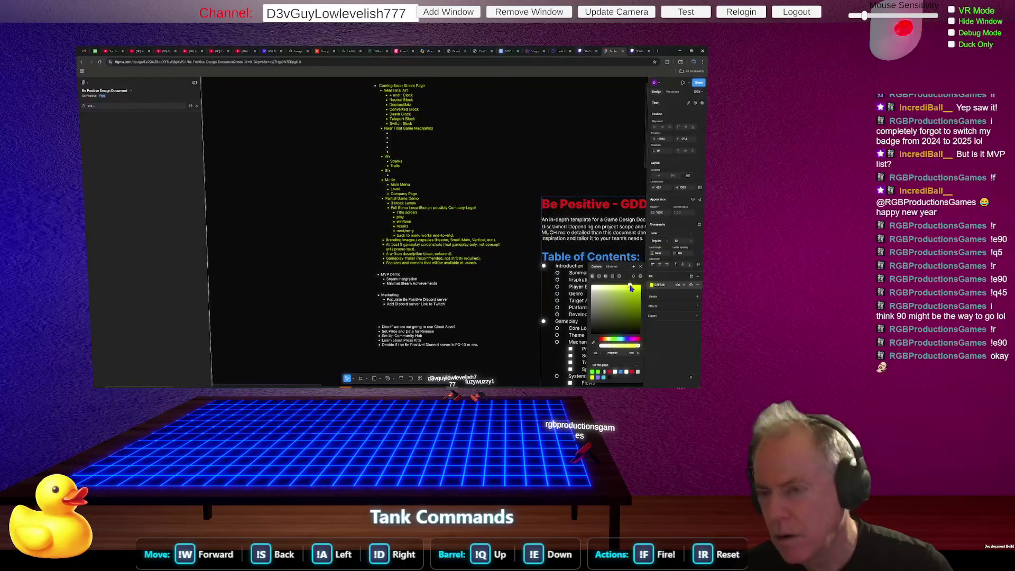
click(639, 285)
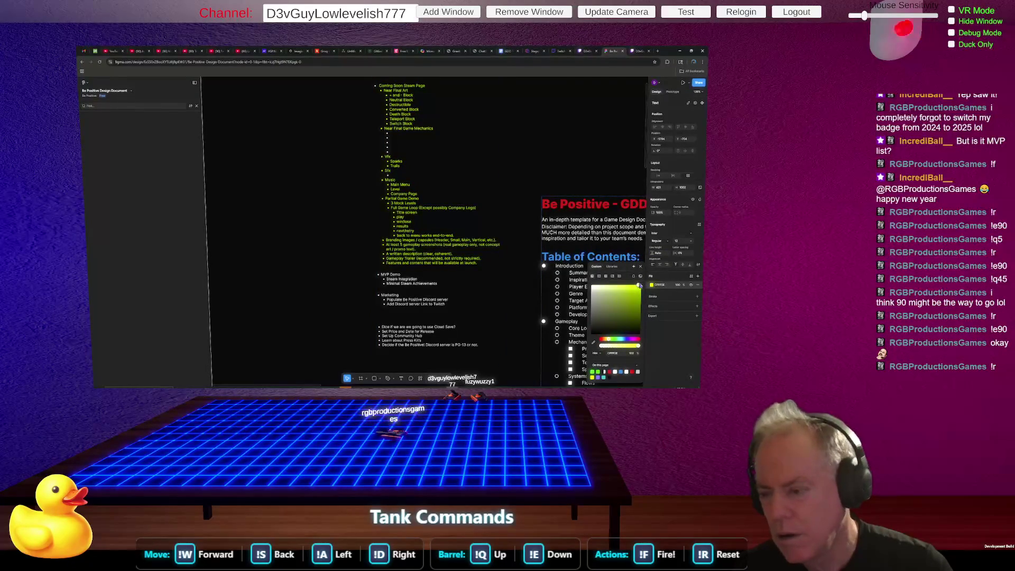
click(617, 341)
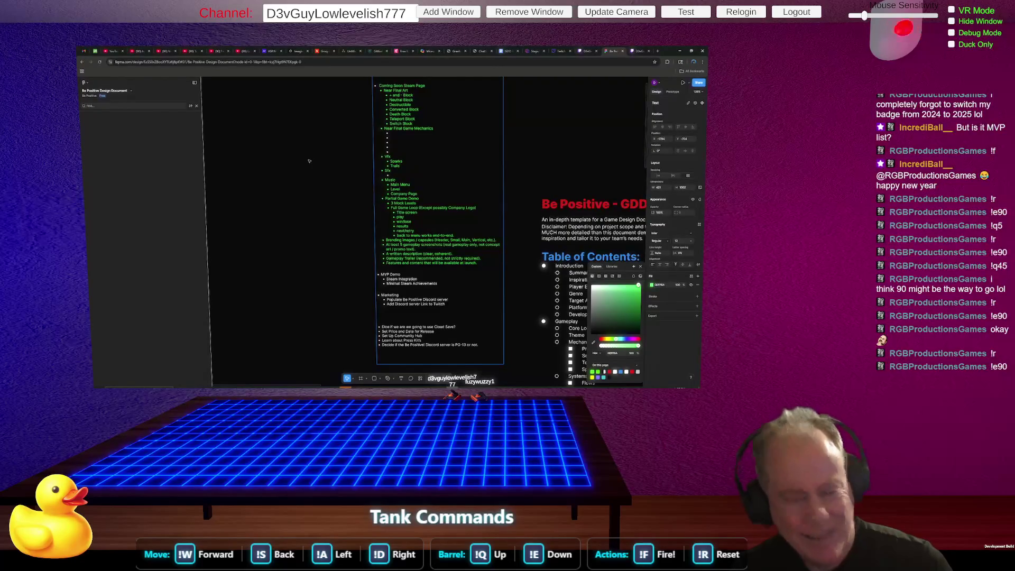
scroll(443, 176, up, 2)
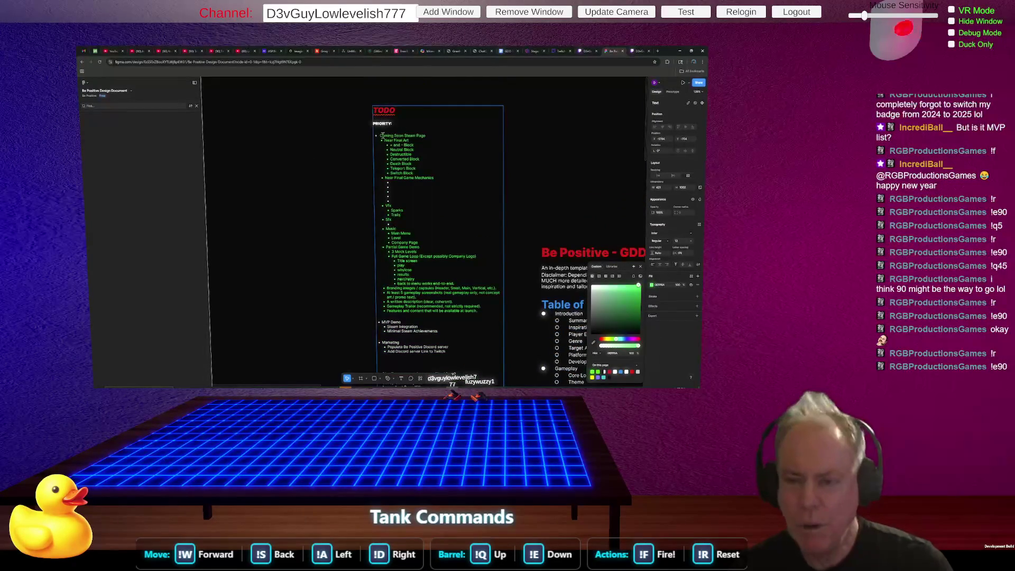
mouse_move(393, 151)
mouse_down()
mouse_move(466, 260)
mouse_move(476, 307)
mouse_up()
click(474, 294)
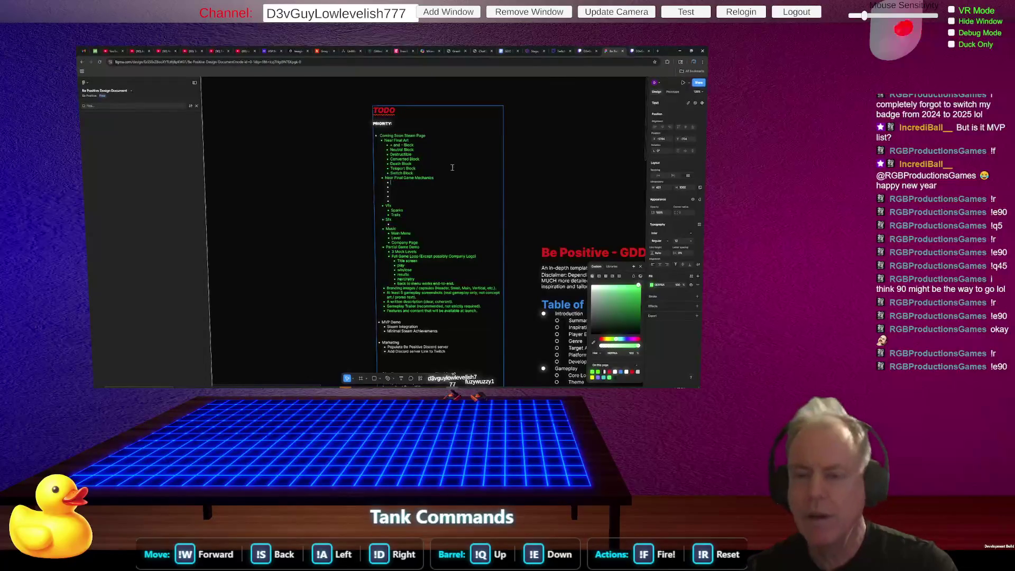
drag(381, 135, 434, 136)
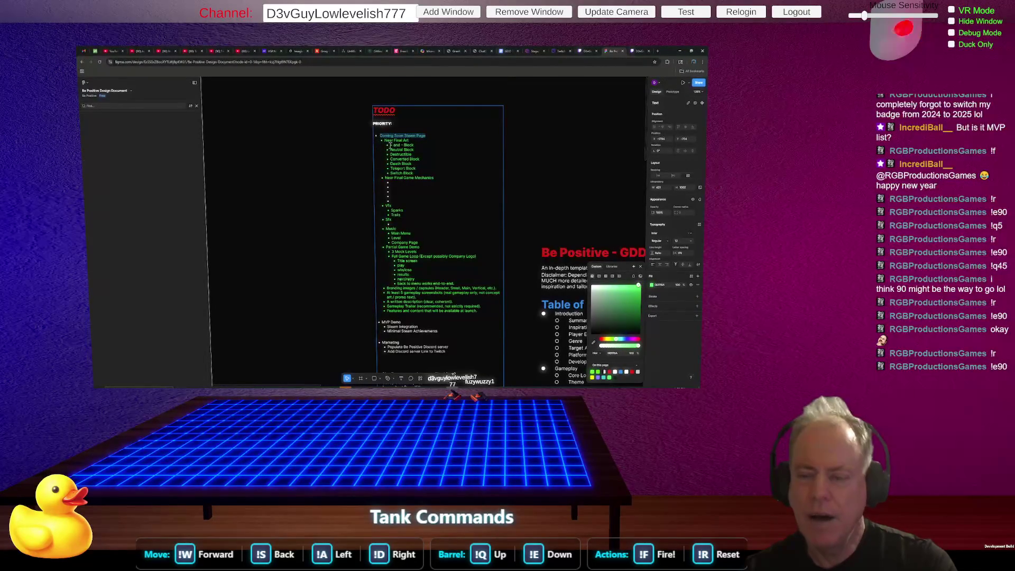
drag(391, 145, 423, 179)
click(412, 172)
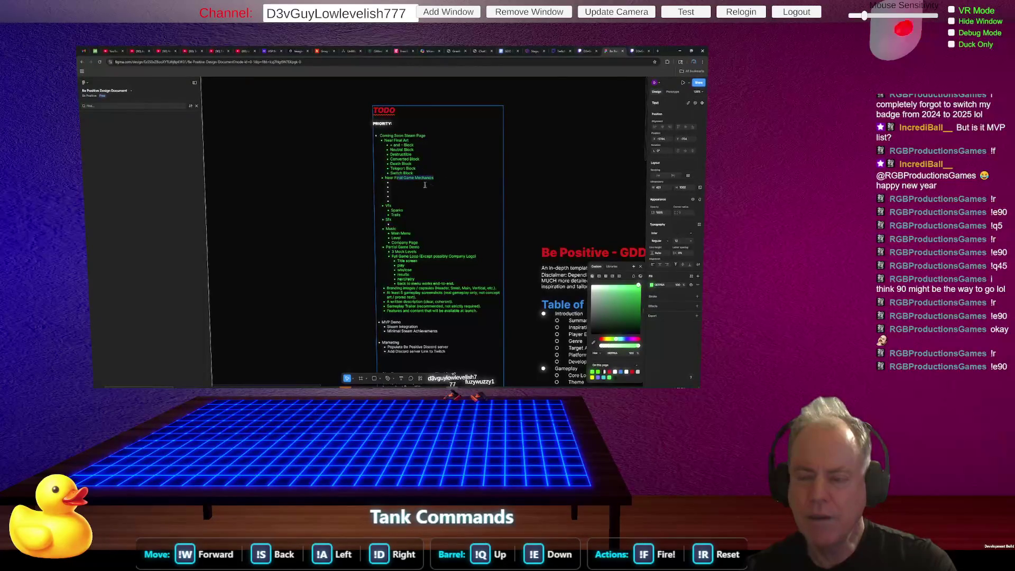
scroll(447, 197, down, 1)
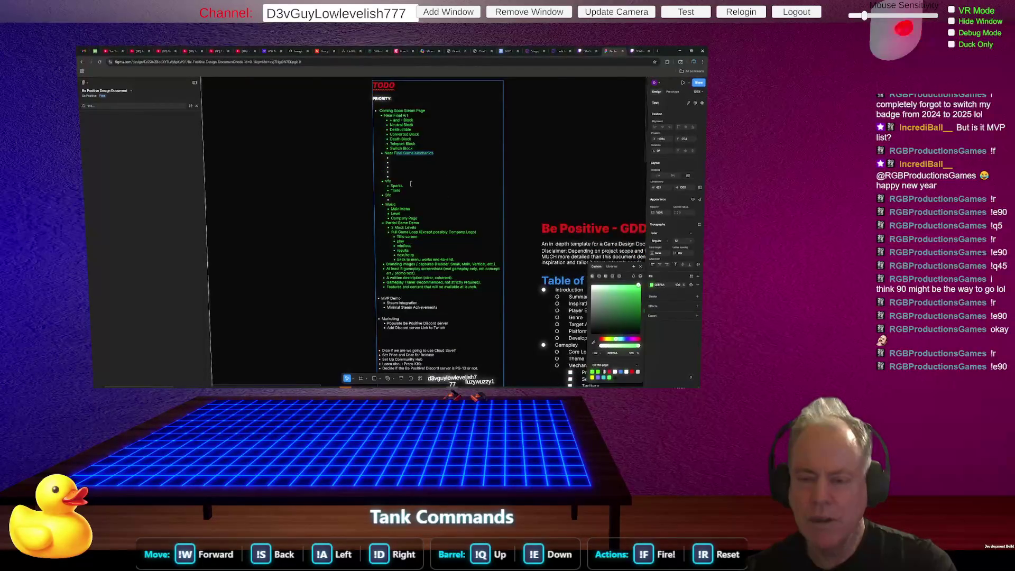
drag(391, 185, 415, 192)
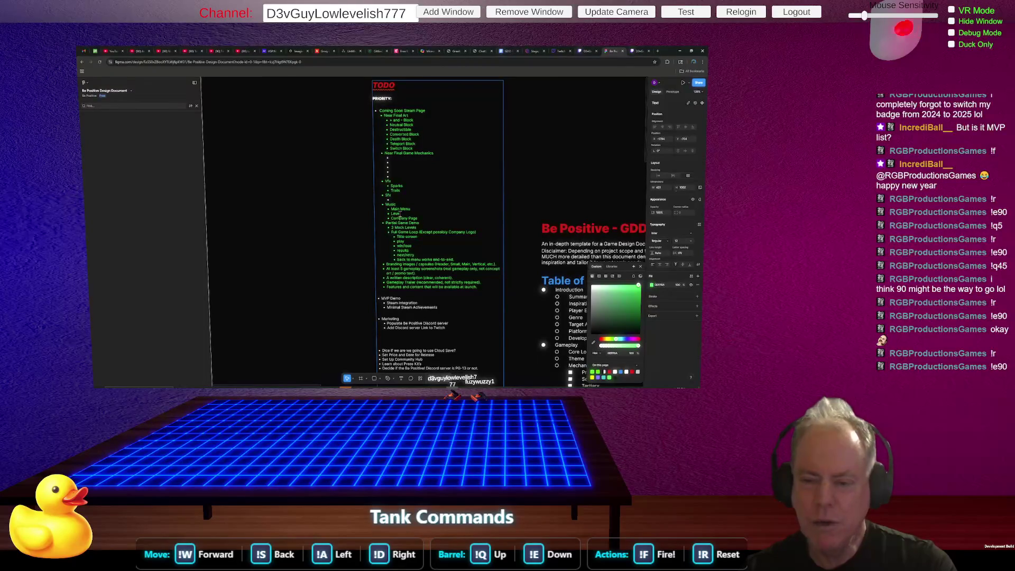
drag(423, 218, 389, 218)
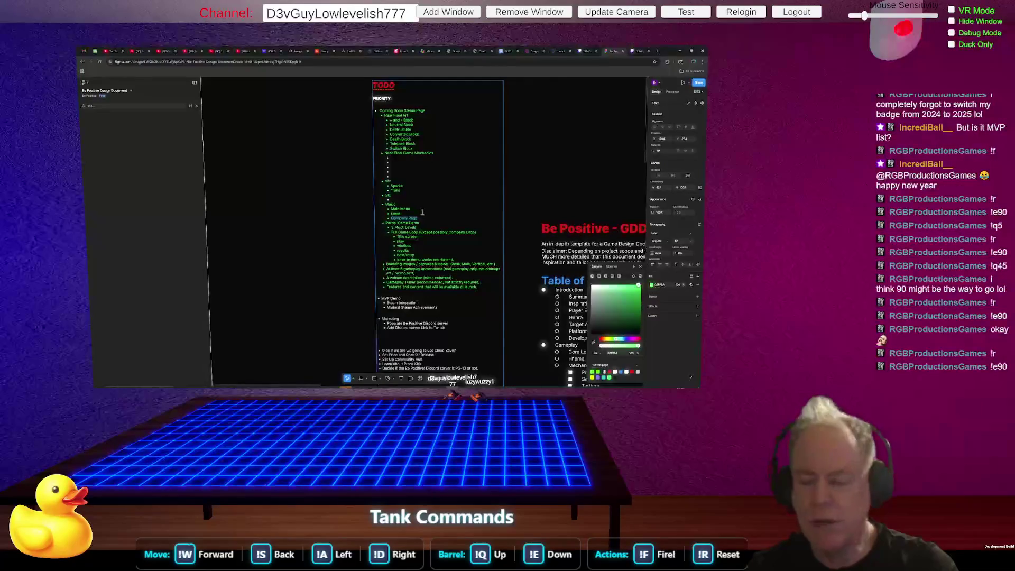
scroll(432, 214, down, 1)
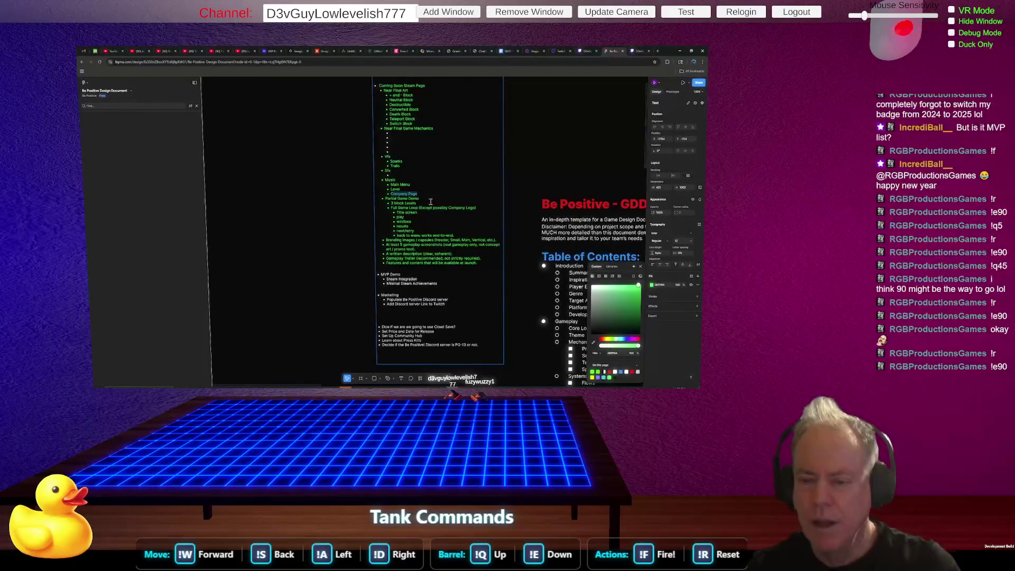
click(459, 197)
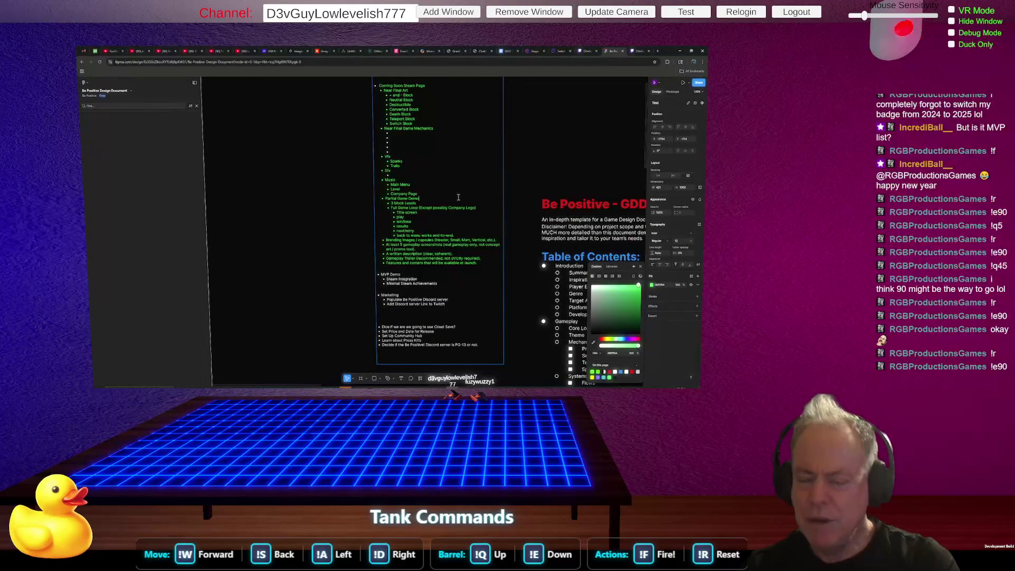
scroll(450, 196, down, 1)
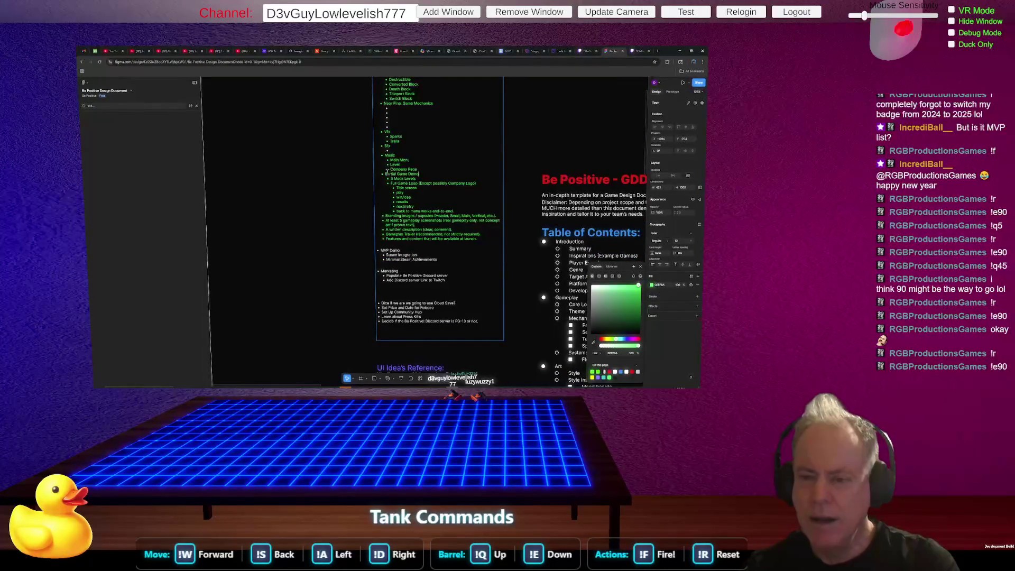
mouse_move(386, 172)
mouse_down()
mouse_move(470, 185)
mouse_move(469, 247)
mouse_up()
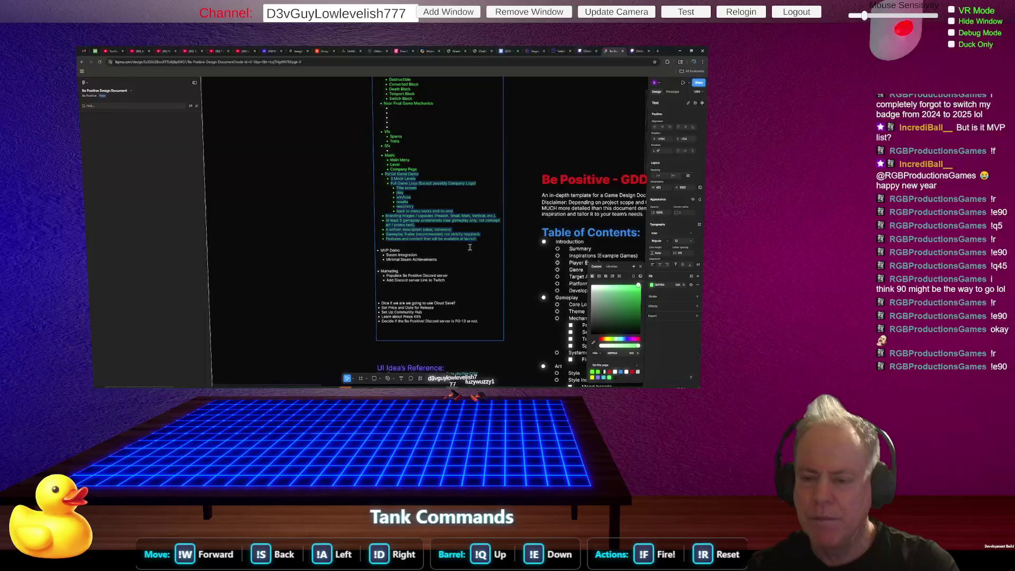
click(426, 175)
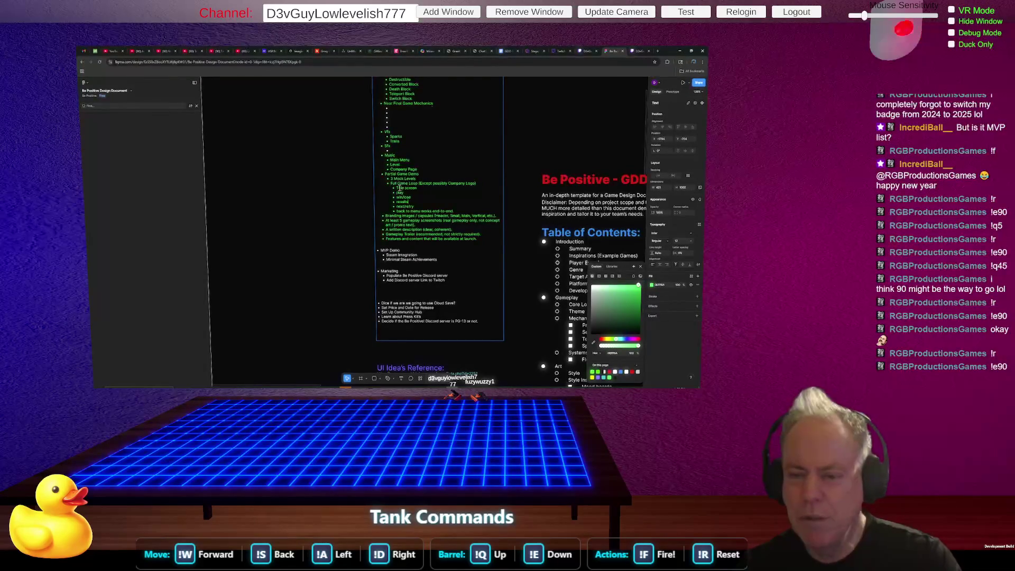
drag(398, 188, 426, 196)
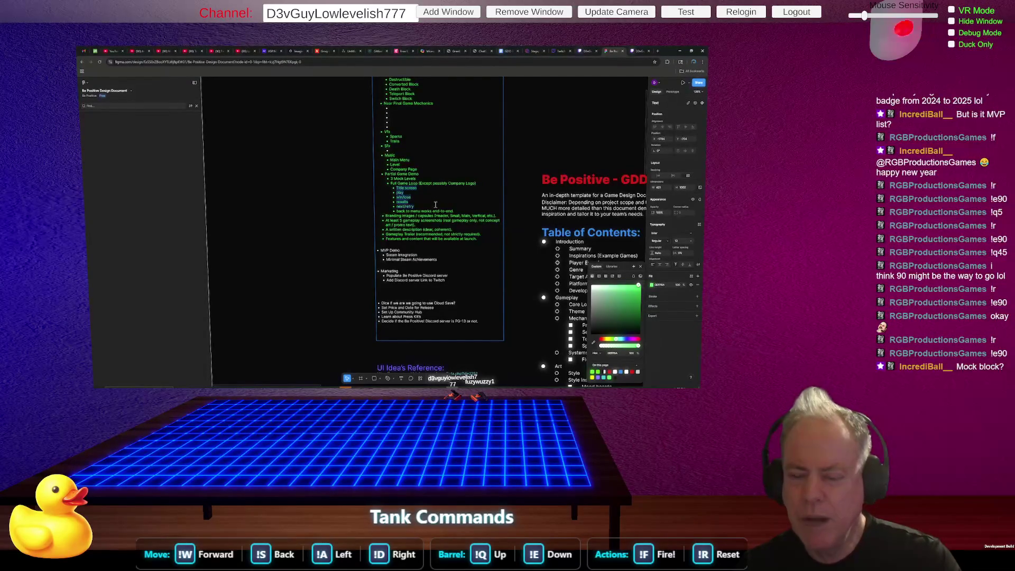
drag(434, 208, 460, 212)
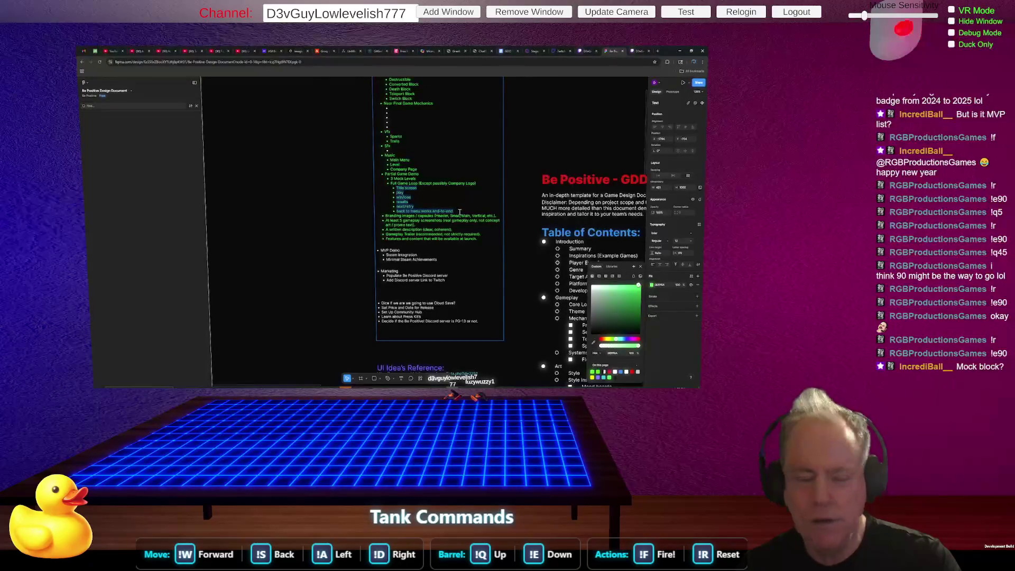
click(455, 197)
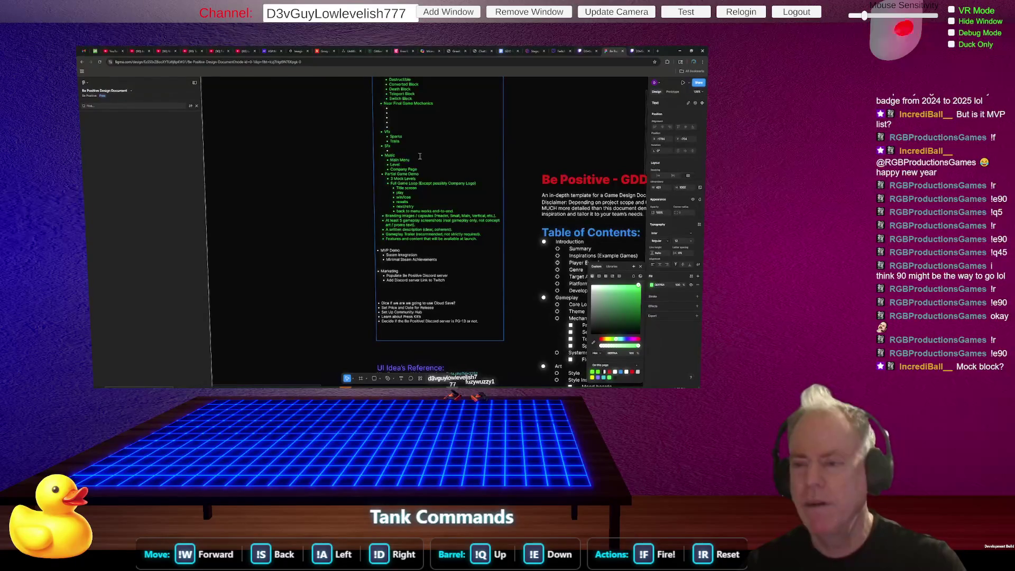
key(alt+Tab)
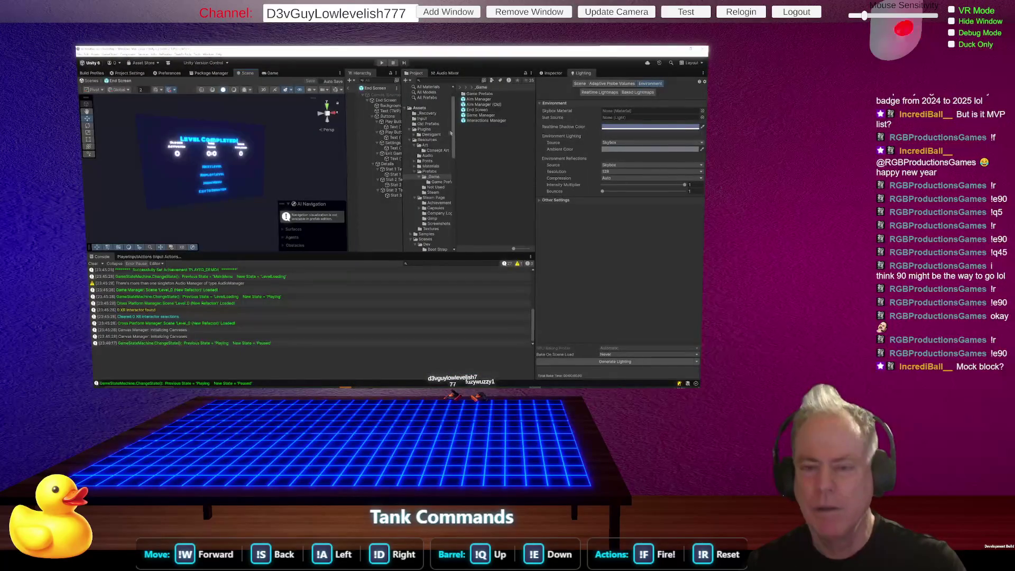
Run the game in Play mode, start a level, then pause and resume it with Continue.
click(382, 63)
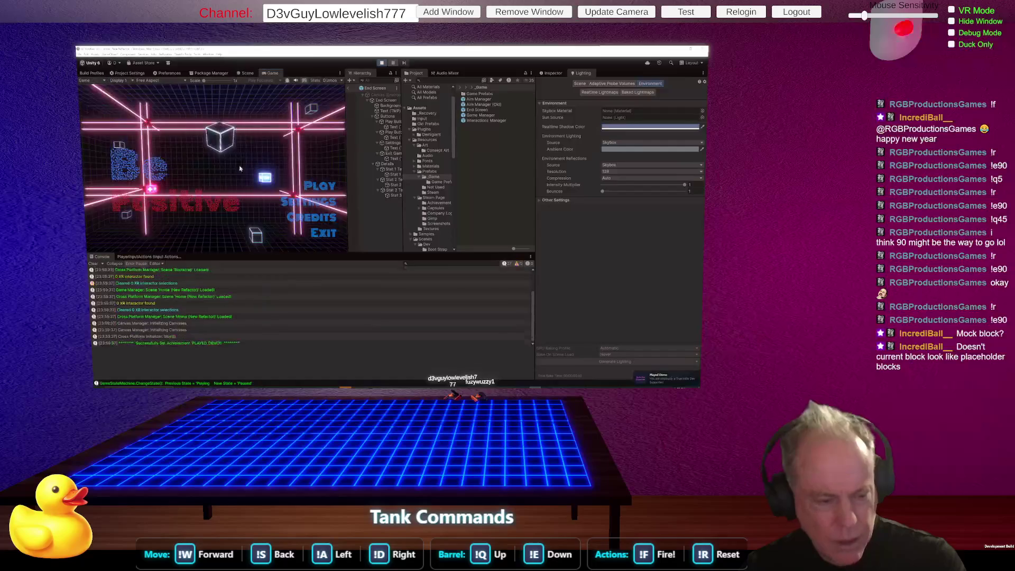
click(330, 192)
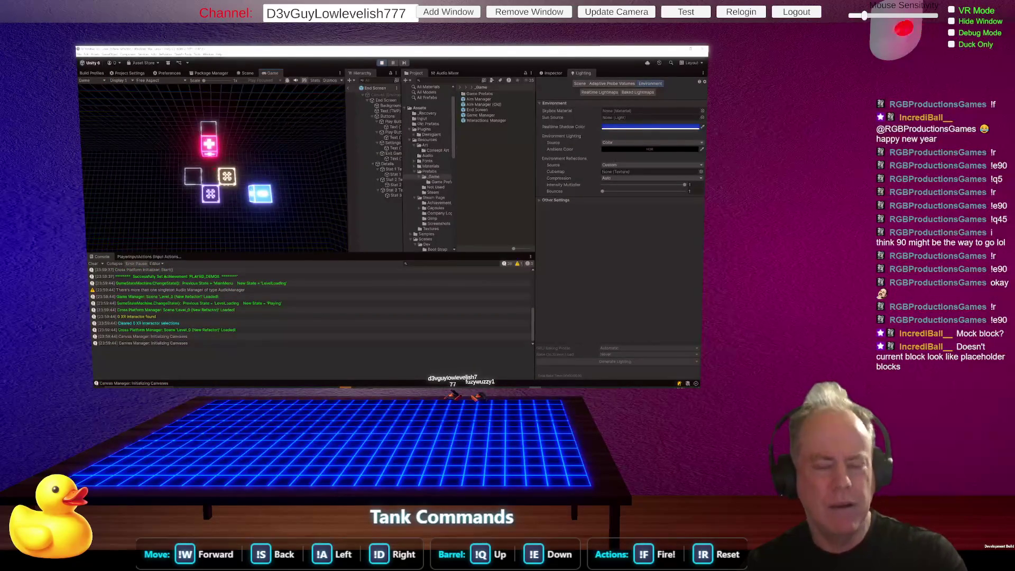
key(Escape)
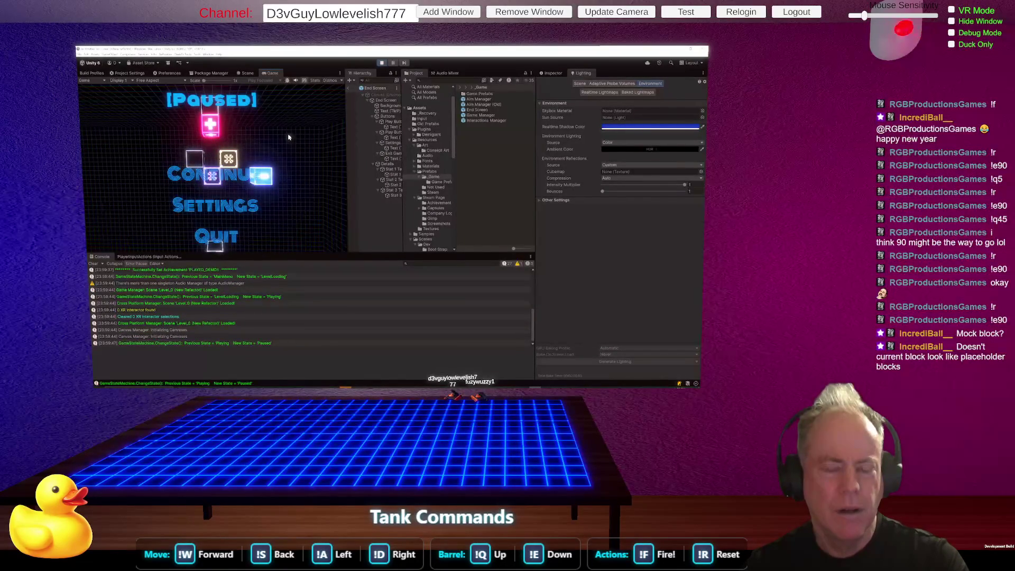
click(222, 175)
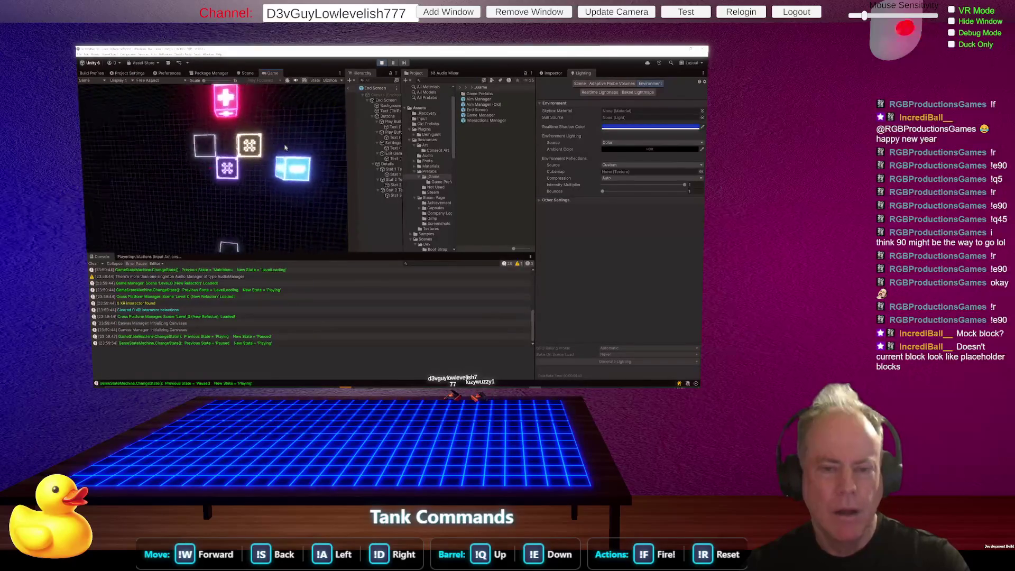